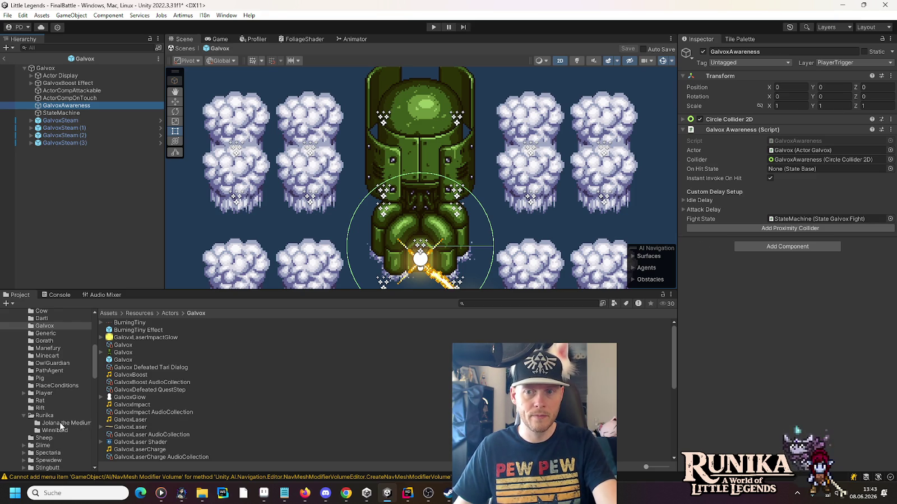
# In the Gorath prefab, enable Instant Invoke On Hit on GorathAwareness.
pyautogui.click(70, 343)
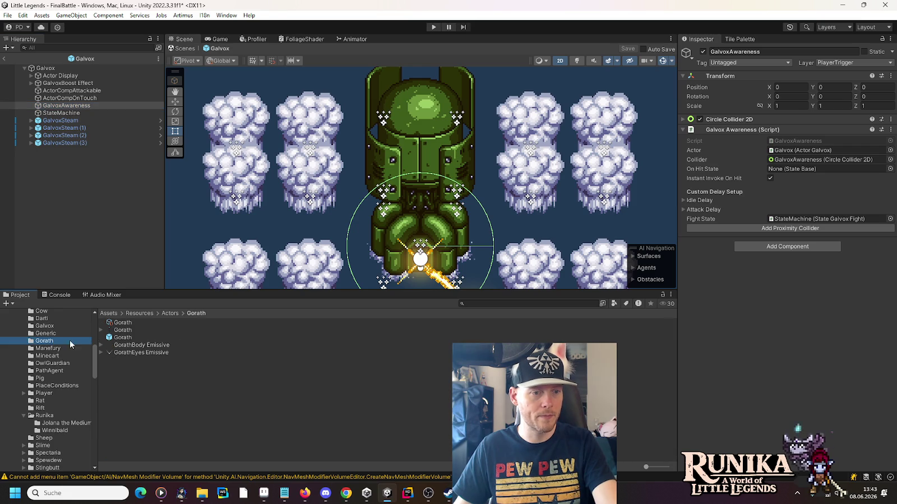
pyautogui.doubleClick(118, 337)
pyautogui.click(69, 91)
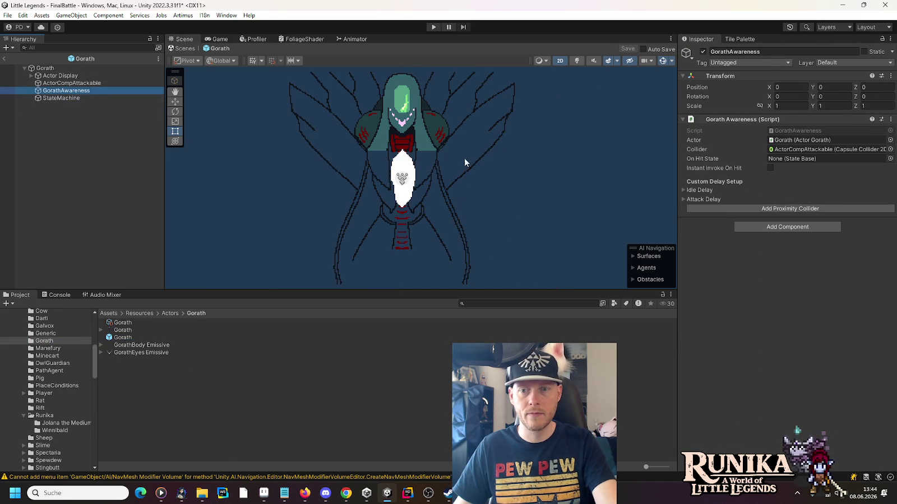
pyautogui.click(683, 199)
pyautogui.click(683, 199)
pyautogui.click(683, 191)
pyautogui.click(683, 191)
pyautogui.click(770, 167)
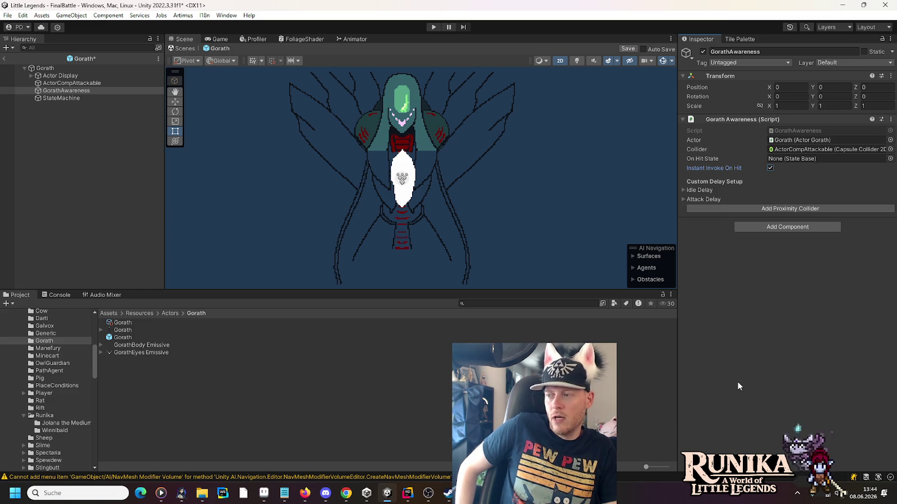
# Save the Gorath prefab and open the Galvox prefab for editing.
pyautogui.hotkey('ctrl', 's')
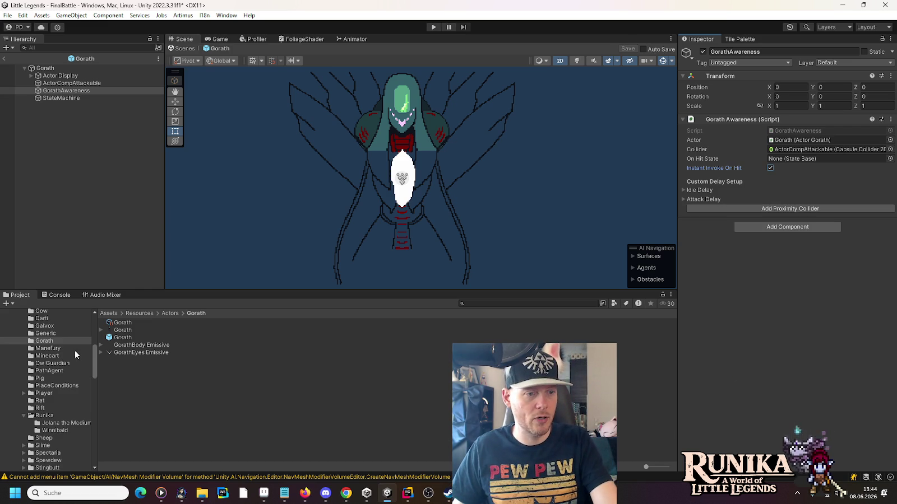
pyautogui.click(47, 327)
pyautogui.doubleClick(124, 360)
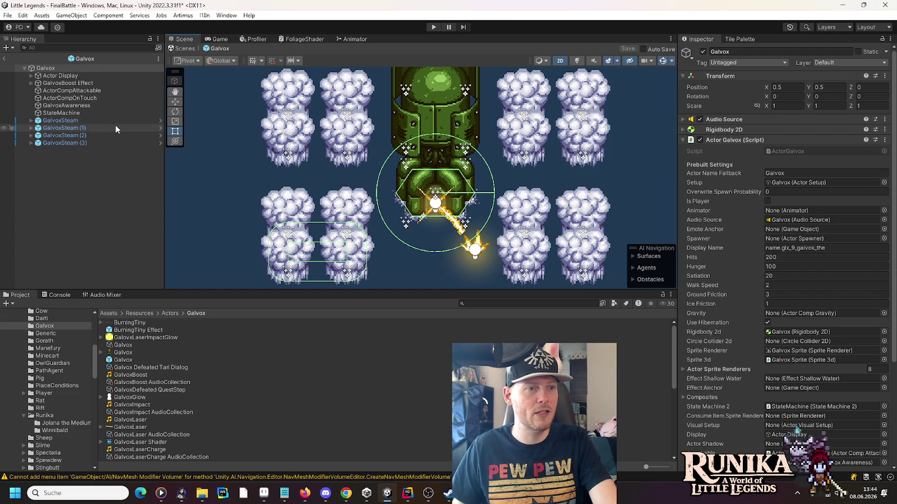
# Inspect Galvox's Actor Display, ActorCompAttackable and ActorCompOnTouch objects.
pyautogui.click(43, 78)
pyautogui.click(44, 68)
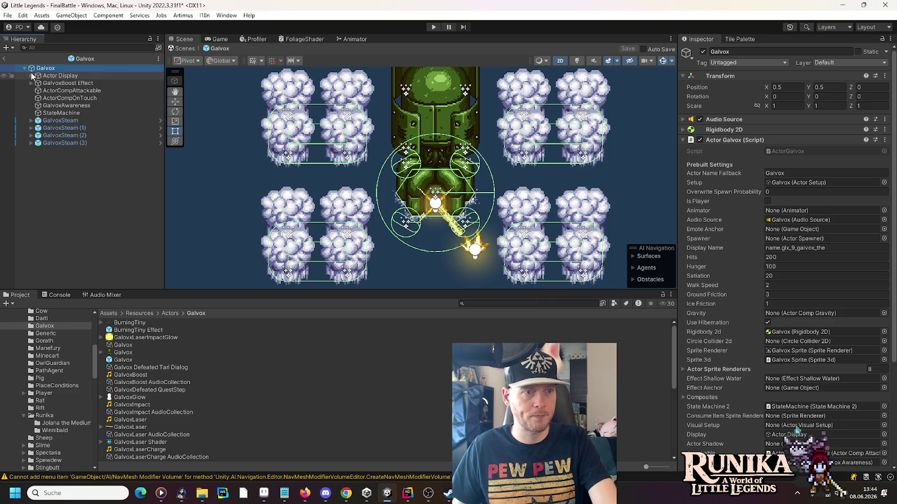
pyautogui.click(31, 76)
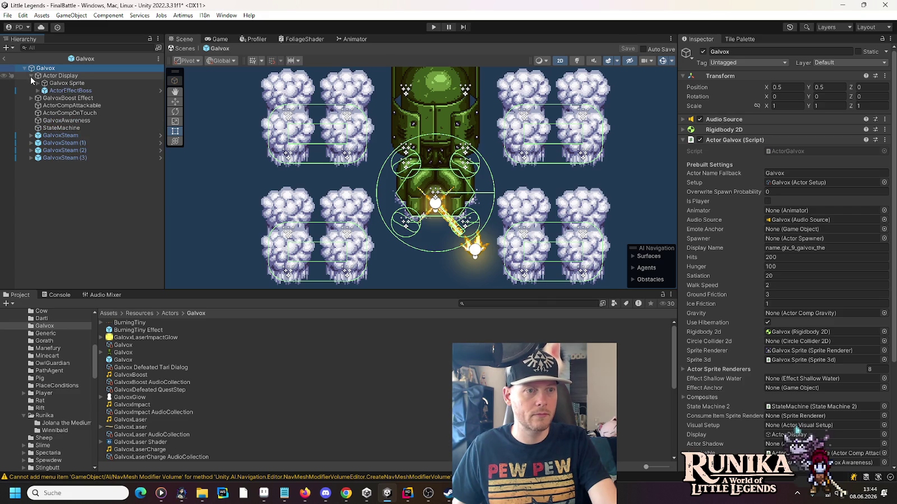
pyautogui.click(31, 76)
pyautogui.click(37, 91)
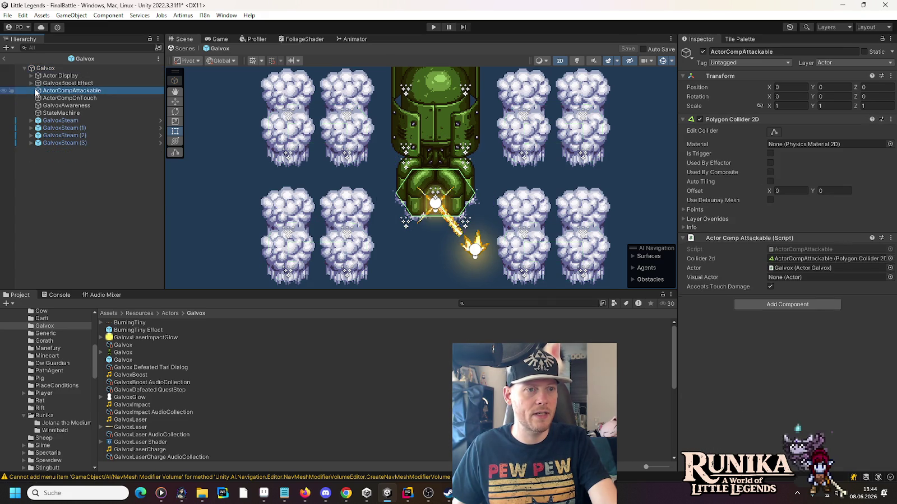
pyautogui.click(48, 98)
# Review GalvoxAwareness's Circle Collider 2D settings, then return to the FinalBattle scene.
pyautogui.click(53, 105)
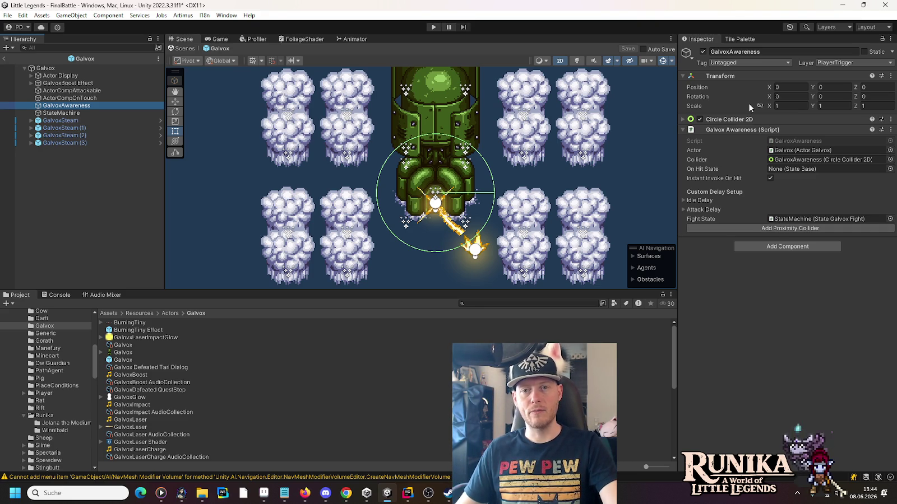
pyautogui.click(741, 120)
pyautogui.click(741, 120)
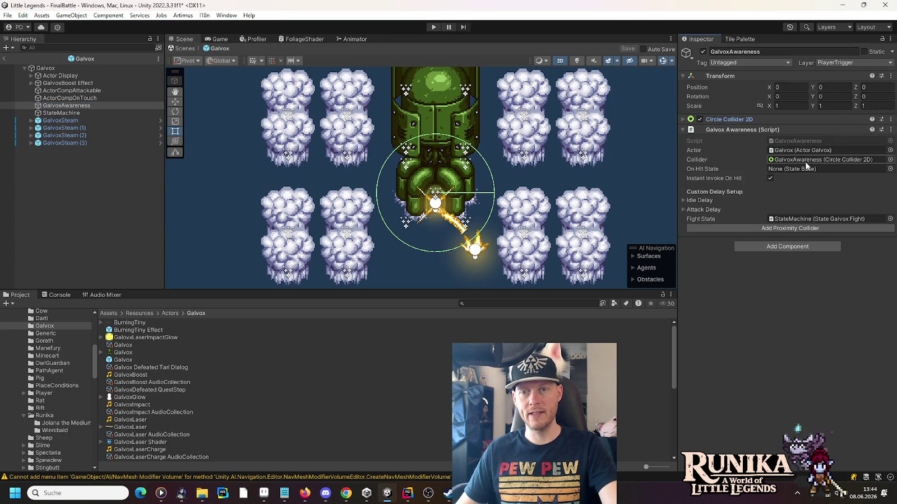
pyautogui.click(3, 58)
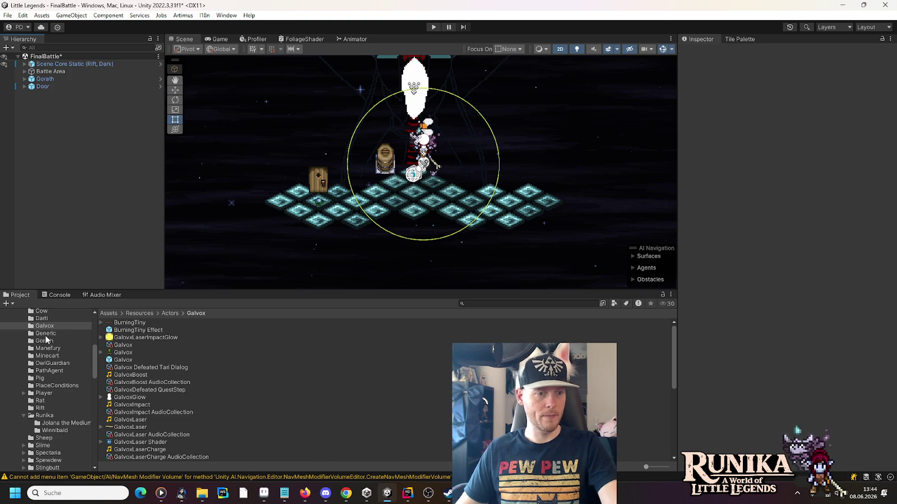
# Open the Gorath prefab and select GorathAwareness to locate its awareness collider field.
pyautogui.click(49, 340)
pyautogui.doubleClick(126, 338)
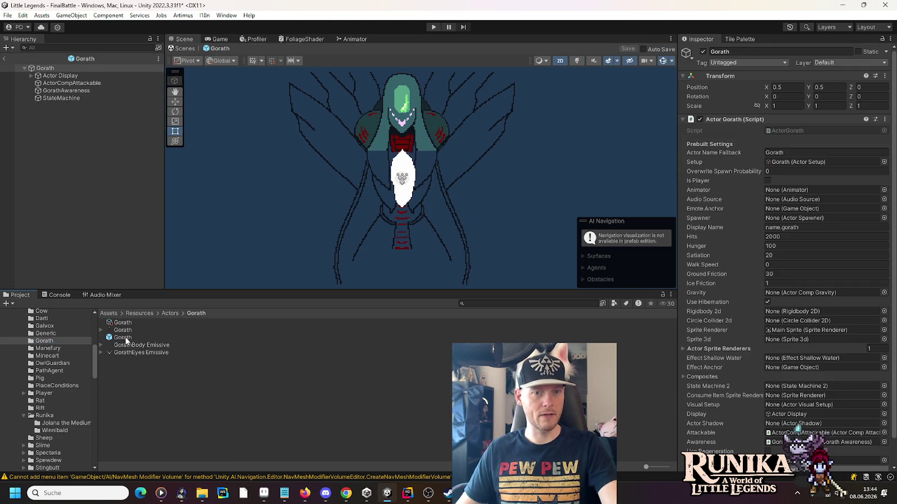
pyautogui.click(70, 98)
pyautogui.click(68, 91)
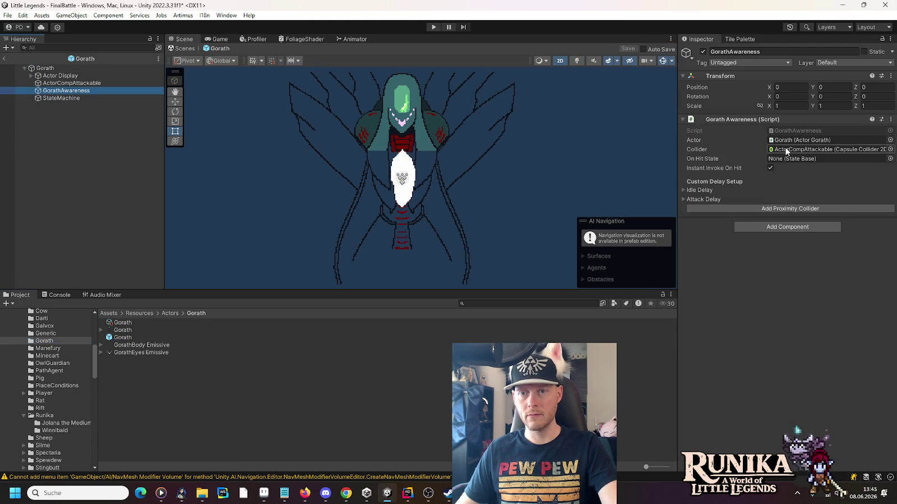
pyautogui.click(804, 150)
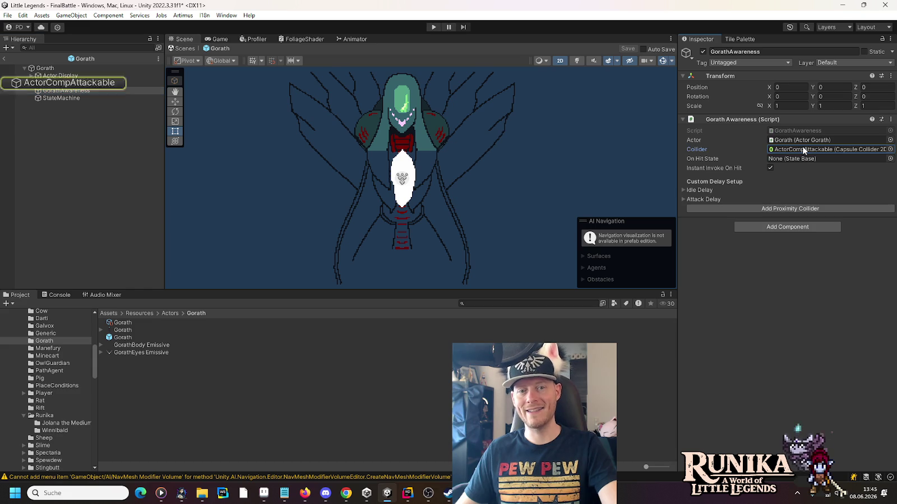
# Add a Box Collider 2D to GorathAwareness and assign it as the awareness Collider.
pyautogui.click(804, 227)
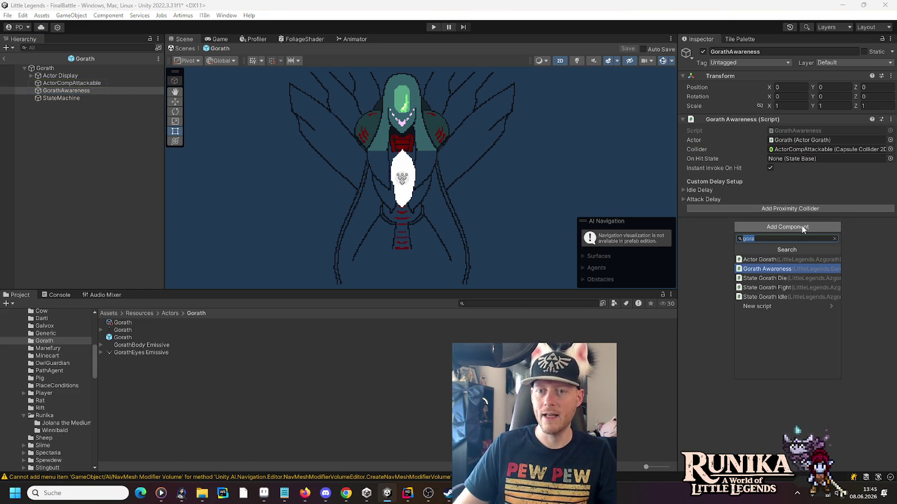
pyautogui.write('boxc')
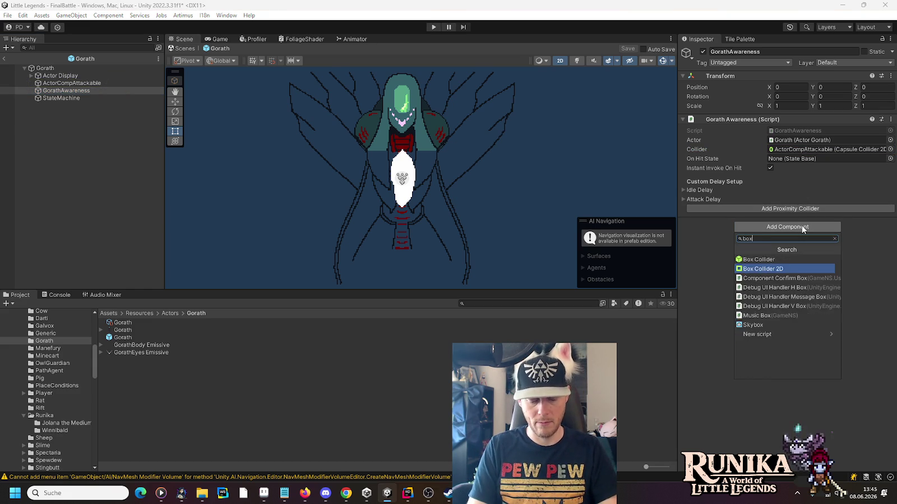
pyautogui.click(806, 266)
pyautogui.scroll(-3, 418, 230)
pyautogui.moveTo(419, 230); pyautogui.dragTo(422, 174)
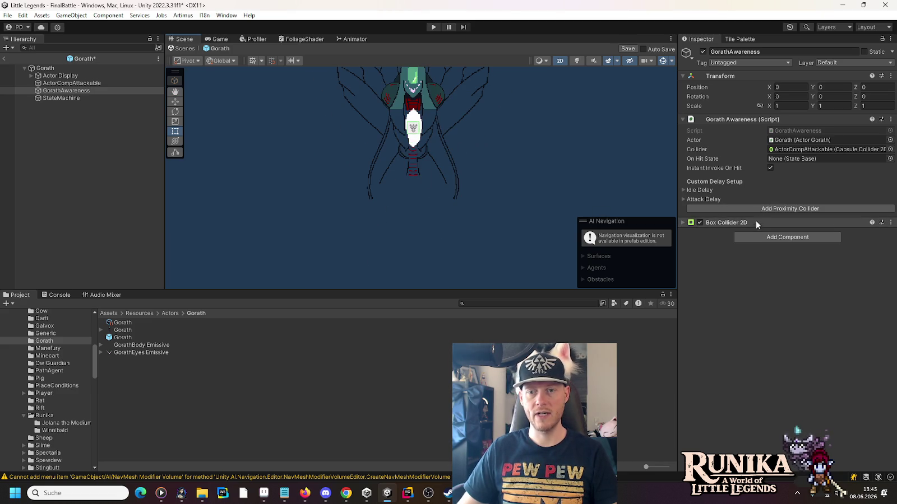
pyautogui.moveTo(732, 223)
pyautogui.mouseDown()
pyautogui.moveTo(724, 115)
pyautogui.moveTo(791, 159)
pyautogui.mouseUp()
# Set the box collider's size to 20 by 20.
pyautogui.click(733, 118)
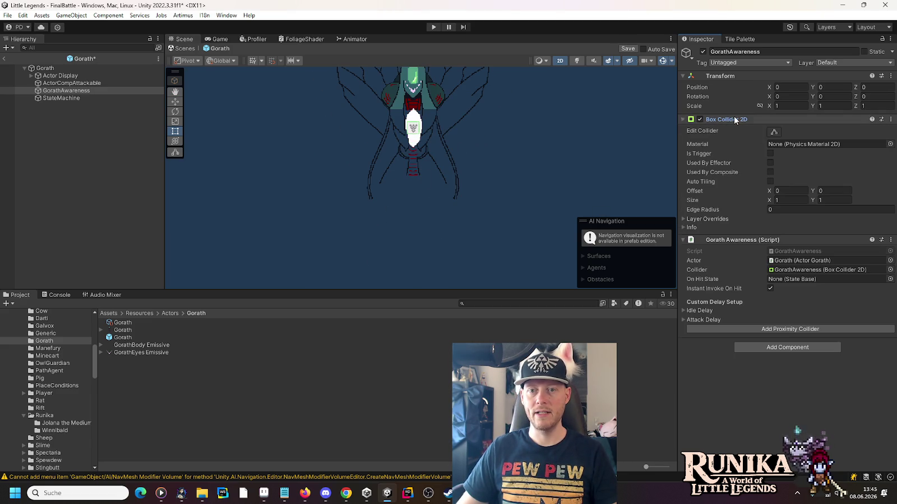
pyautogui.click(798, 200)
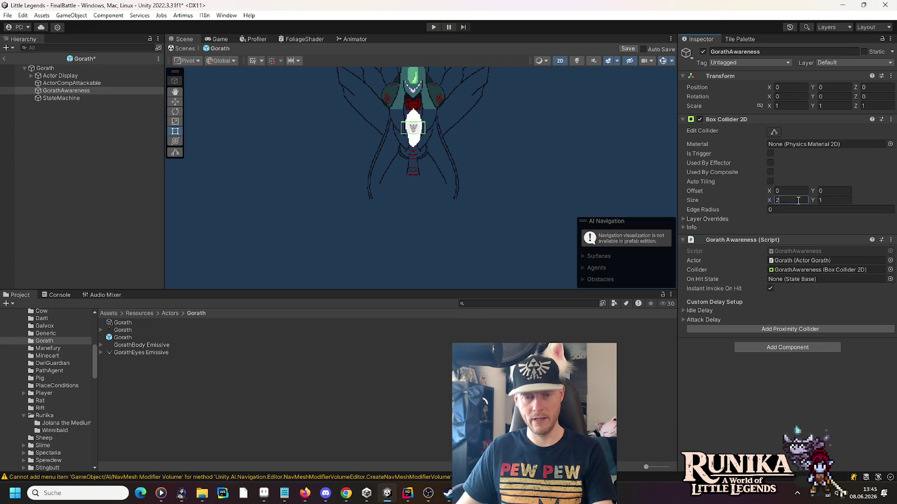
pyautogui.write('20')
pyautogui.click(836, 192)
pyautogui.click(836, 199)
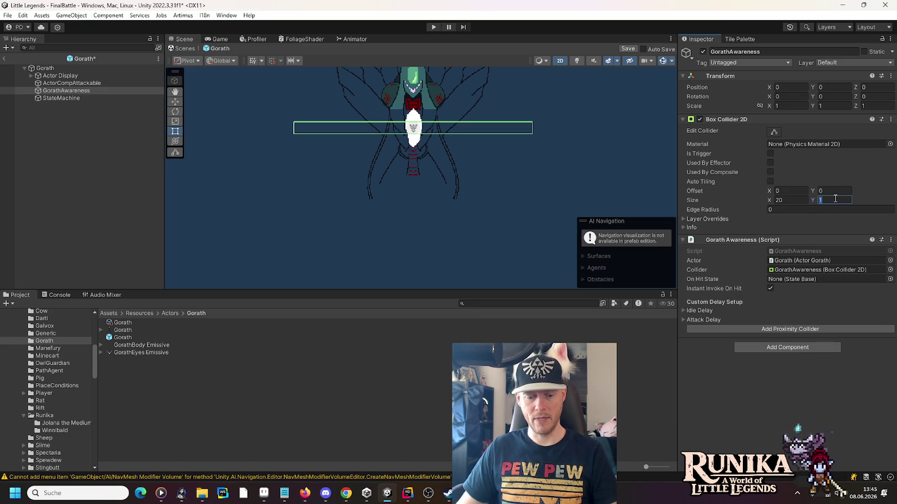
pyautogui.write('20')
pyautogui.press('Return')
pyautogui.scroll(-1, 536, 163)
pyautogui.moveTo(536, 163); pyautogui.dragTo(502, 194)
# Set the collider's Offset Y to -10 and width to 30, then save the prefab.
pyautogui.click(176, 102)
pyautogui.click(838, 191)
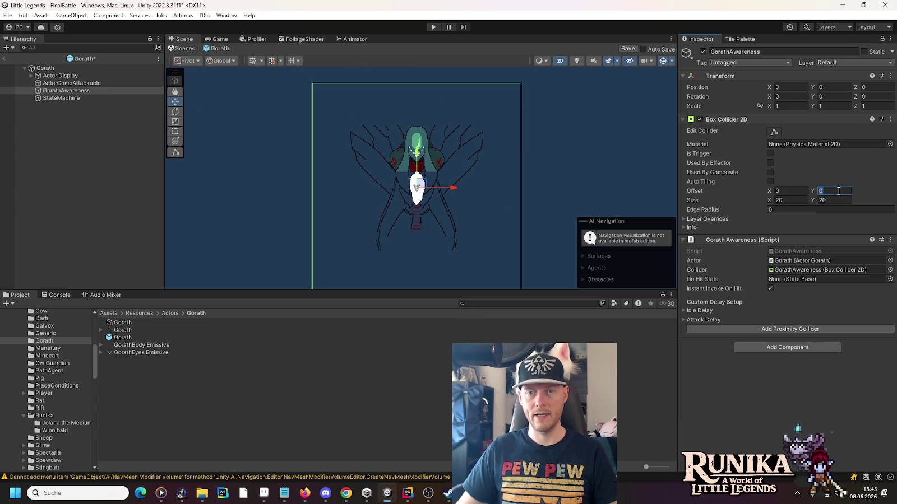
pyautogui.write('-10')
pyautogui.press('Return')
pyautogui.moveTo(445, 173); pyautogui.dragTo(457, 110)
pyautogui.click(788, 200)
pyautogui.write('30')
pyautogui.hotkey('ctrl', 's')
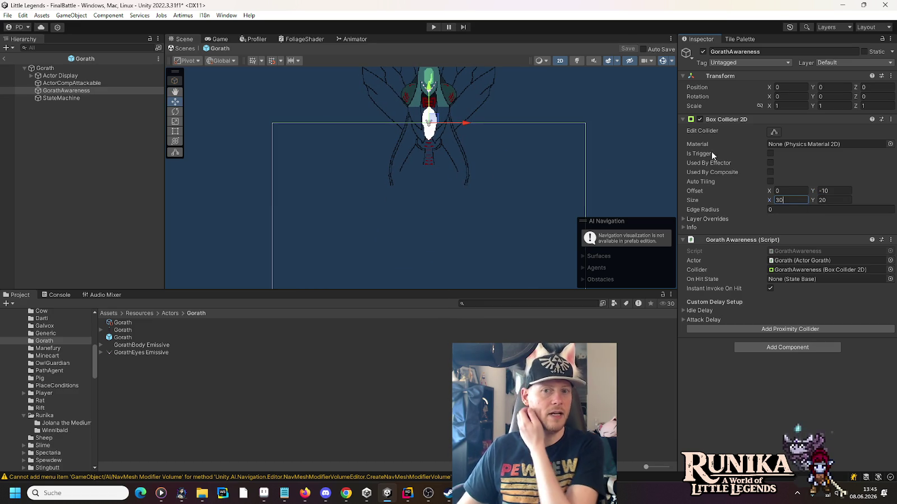
# Make the box collider a trigger on the PlayerTrigger layer and return to the scene.
pyautogui.click(771, 154)
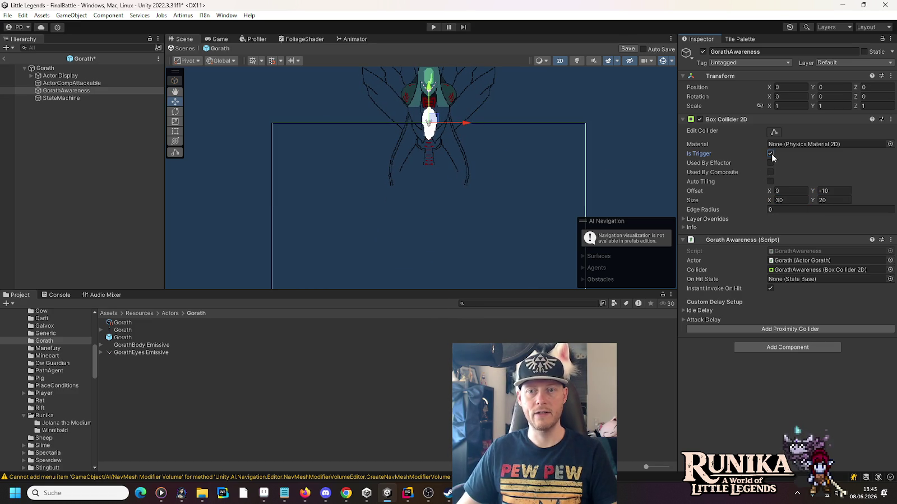
pyautogui.click(850, 63)
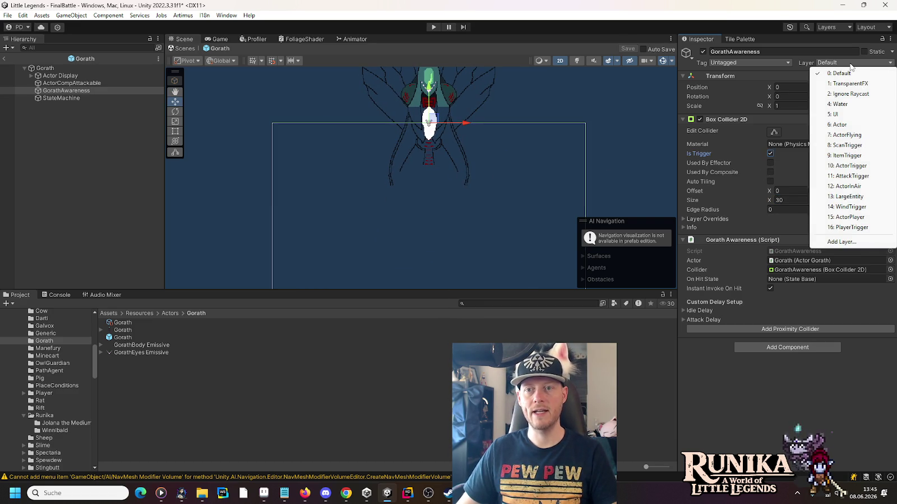
pyautogui.click(848, 227)
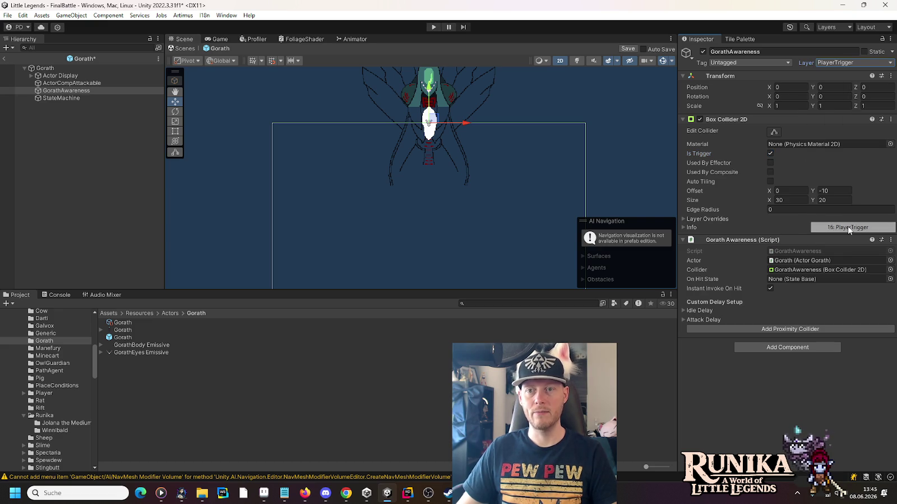
pyautogui.click(4, 58)
# Select Gorath in the scene, open its prefab and select GorathAwareness.
pyautogui.click(52, 79)
pyautogui.scroll(-5, 463, 187)
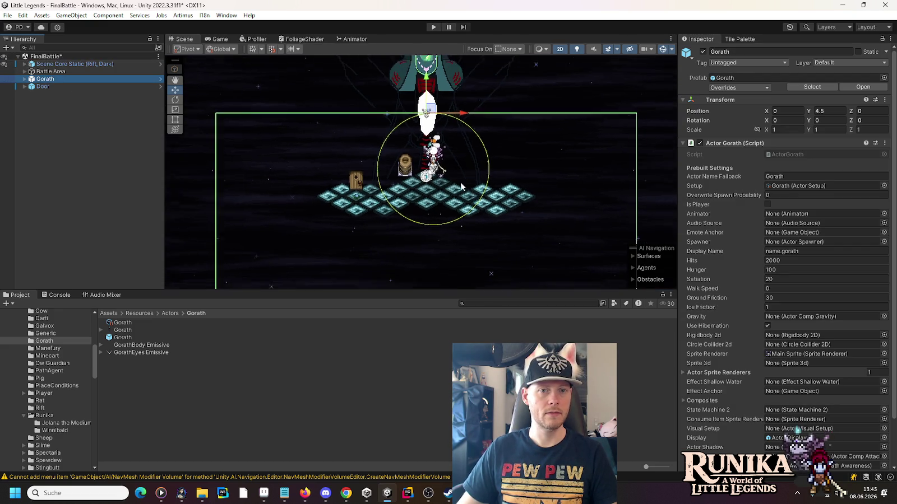
pyautogui.moveTo(449, 232); pyautogui.dragTo(449, 179)
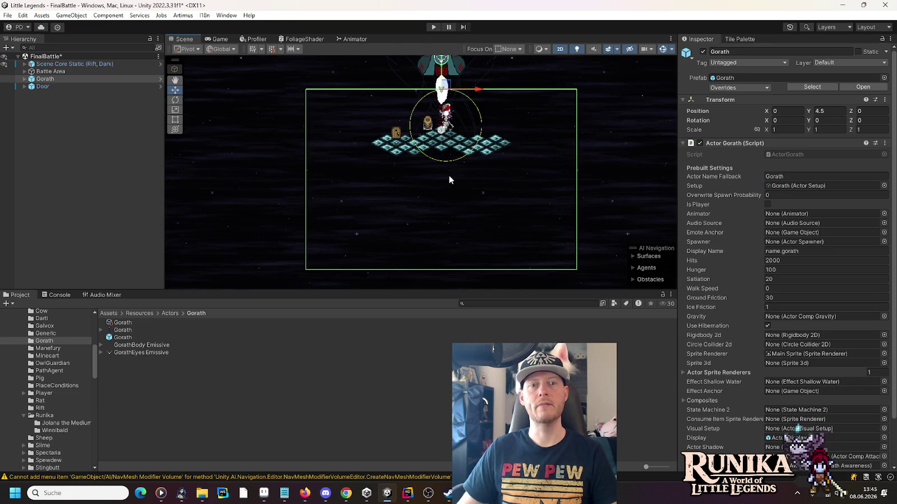
pyautogui.click(160, 79)
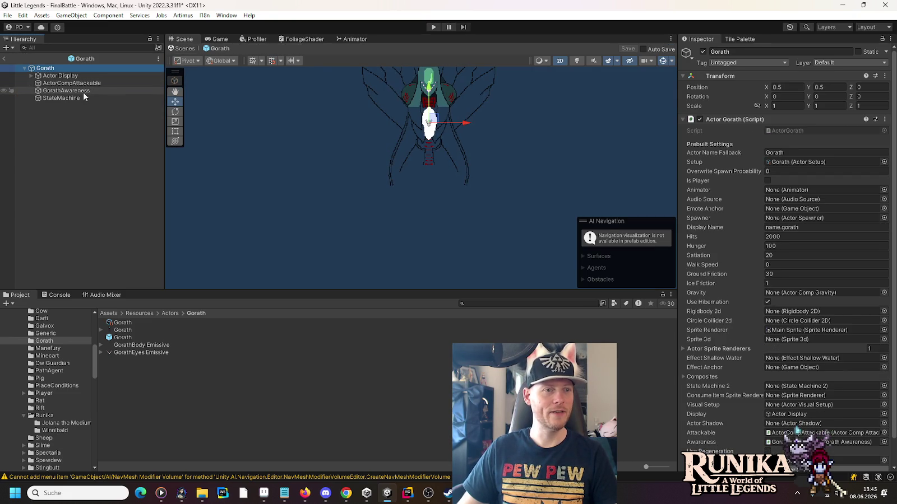
pyautogui.click(78, 91)
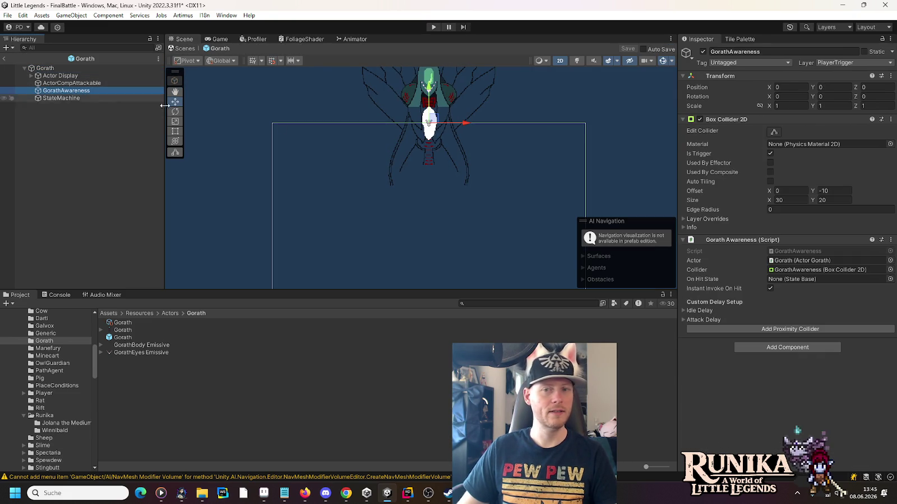
# Set the trigger box height to 10 and Offset Y to -10, save, and return to FinalBattle.
pyautogui.click(830, 200)
pyautogui.write('10')
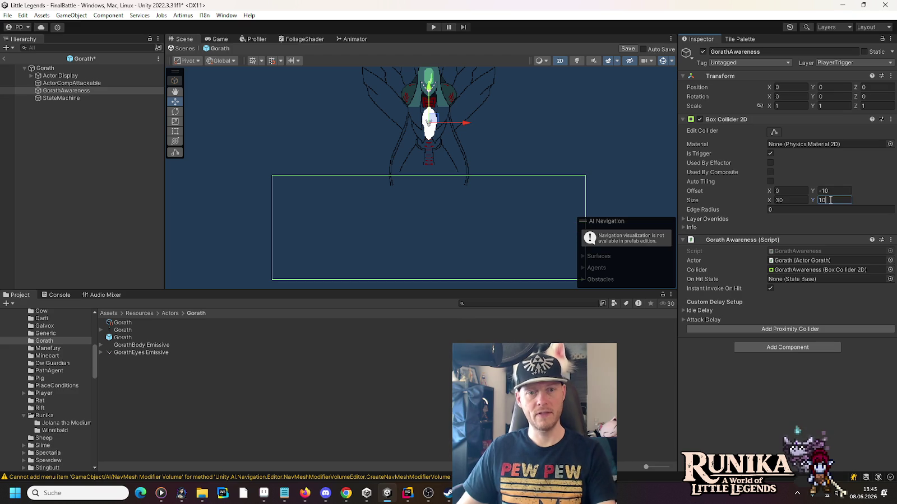
pyautogui.click(834, 190)
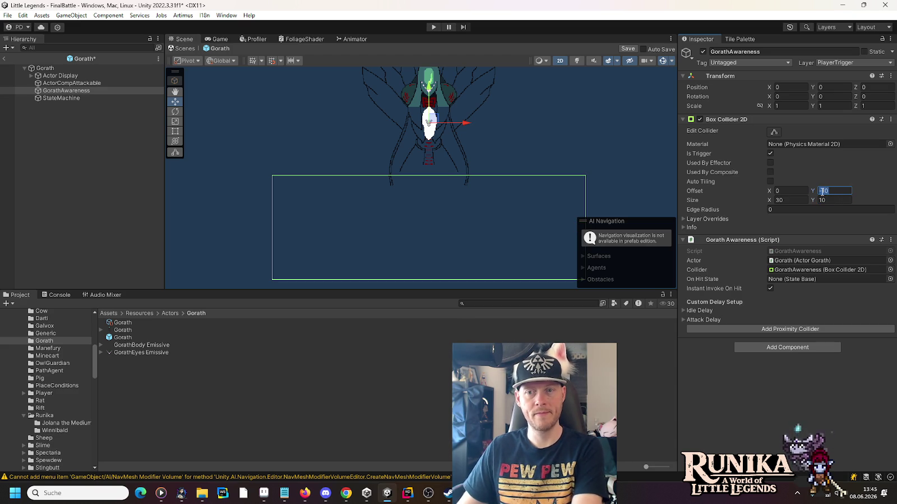
pyautogui.write('-5')
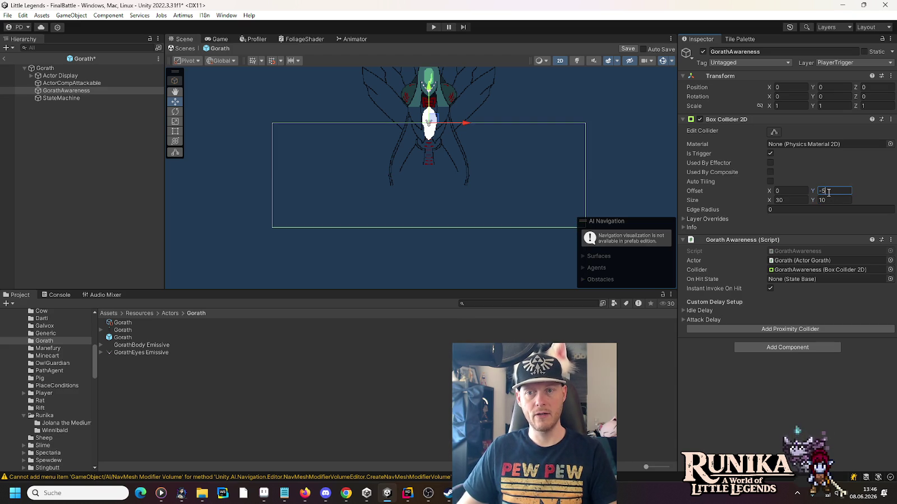
pyautogui.write('-8')
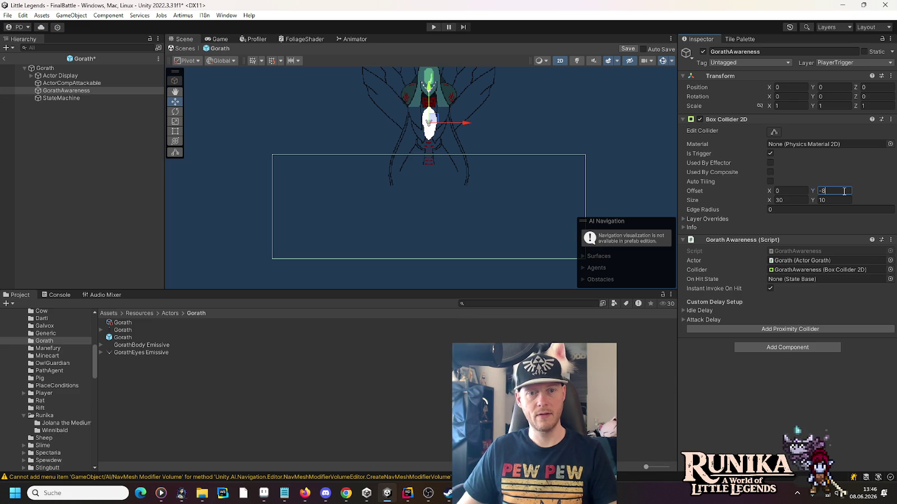
pyautogui.write('-10')
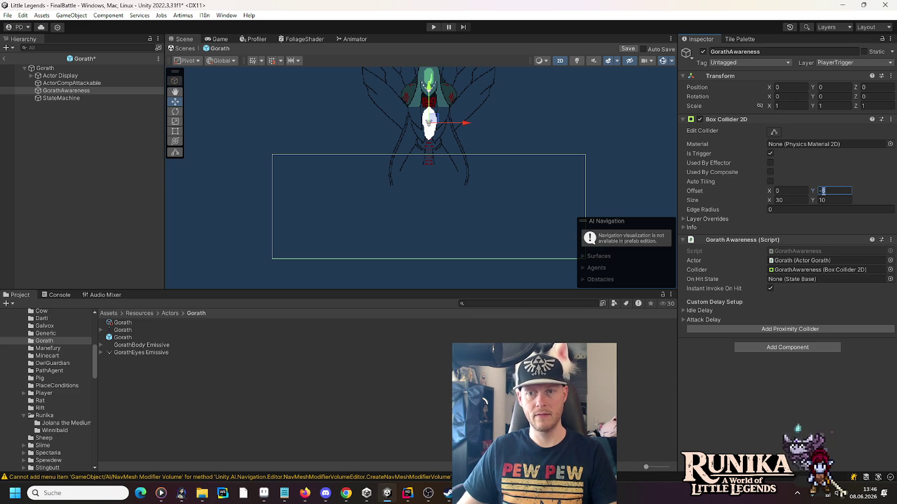
pyautogui.hotkey('ctrl', 's')
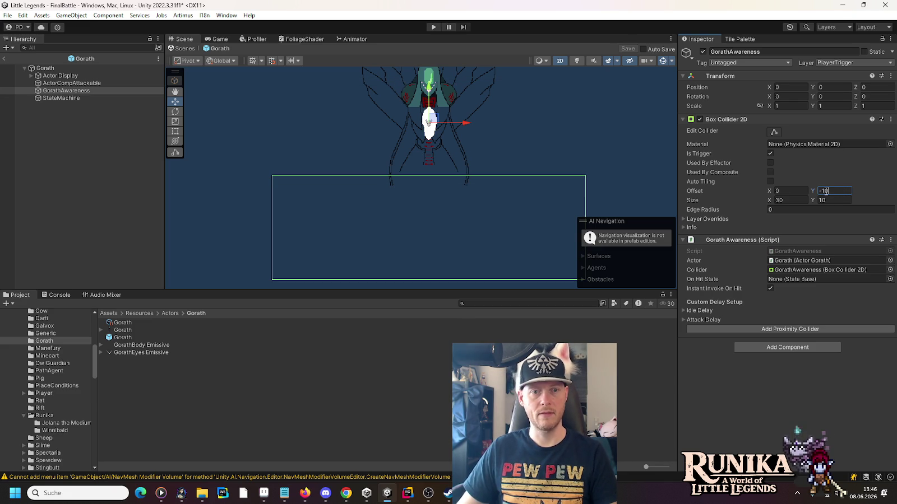
pyautogui.click(4, 58)
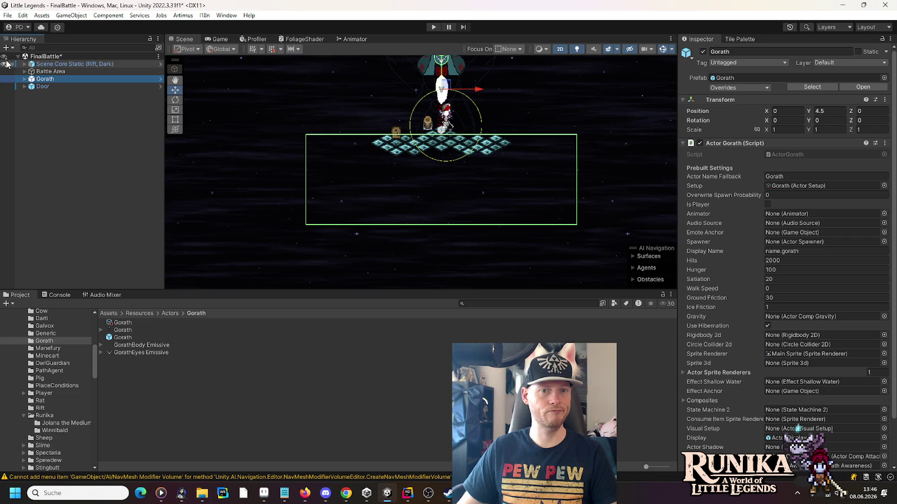
# Change GorathAwareness's Box Collider 2D Offset Y to -5 and return to the FinalBattle scene.
pyautogui.click(160, 79)
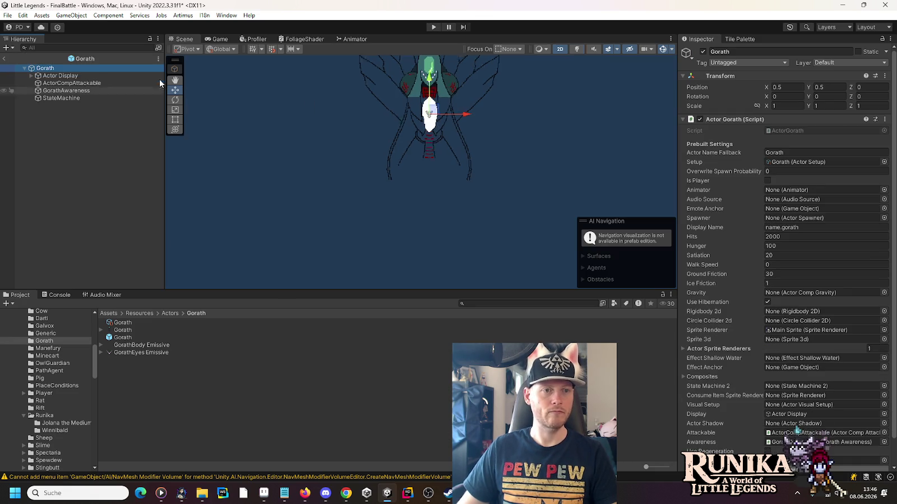
pyautogui.click(66, 90)
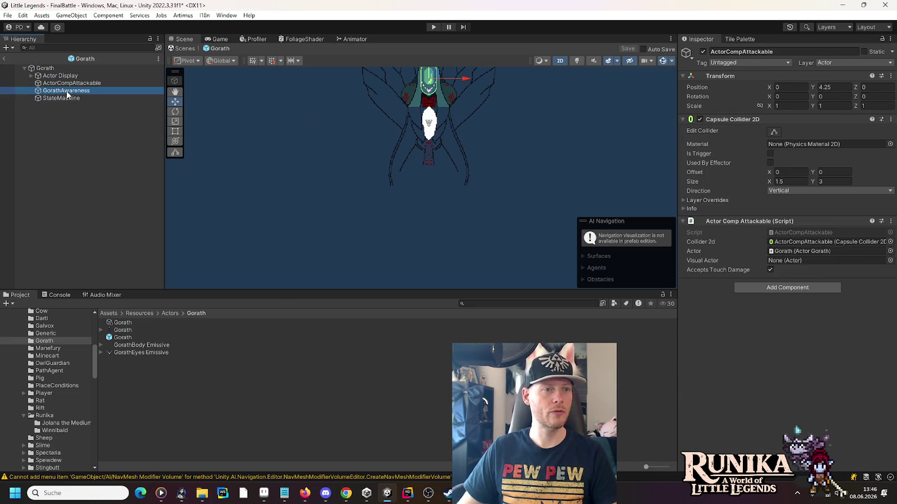
pyautogui.click(835, 191)
pyautogui.write('-5')
pyautogui.click(4, 58)
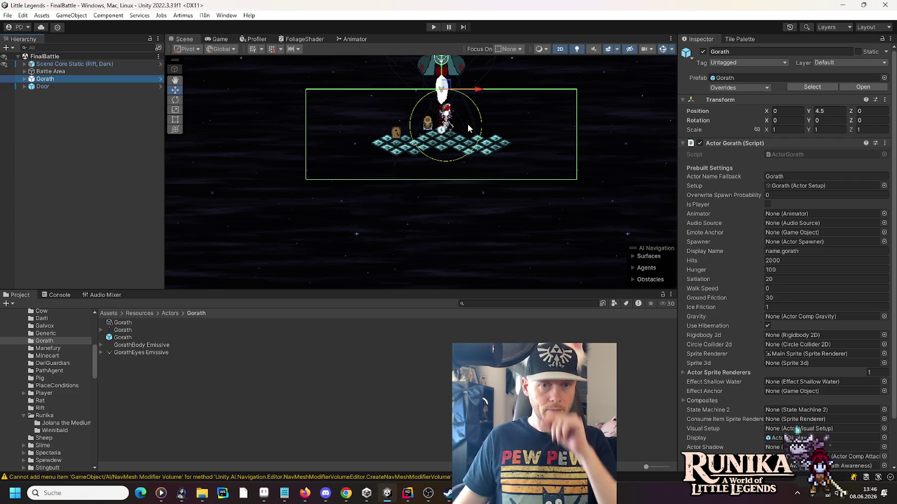
# Set GorathAwareness's box Offset Y to -6, then switch to the ActorGorath code in Rider.
pyautogui.moveTo(408, 491)
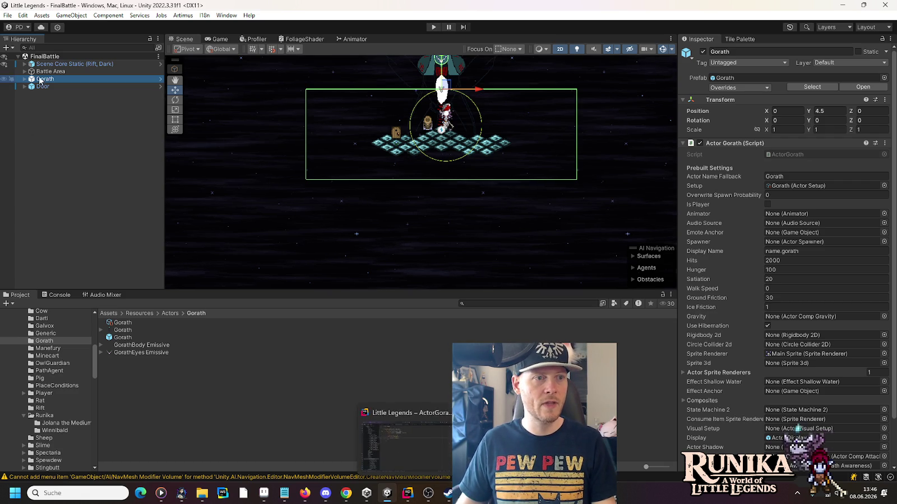
pyautogui.click(161, 79)
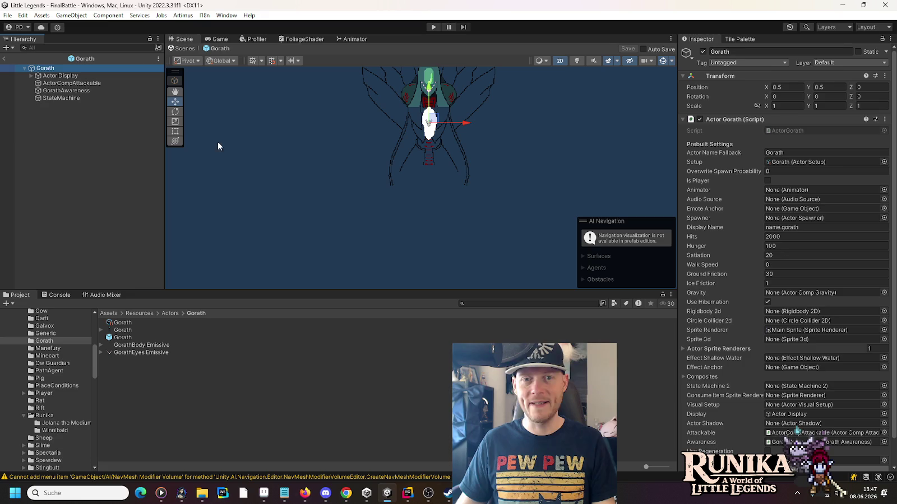
pyautogui.click(67, 90)
pyautogui.click(823, 190)
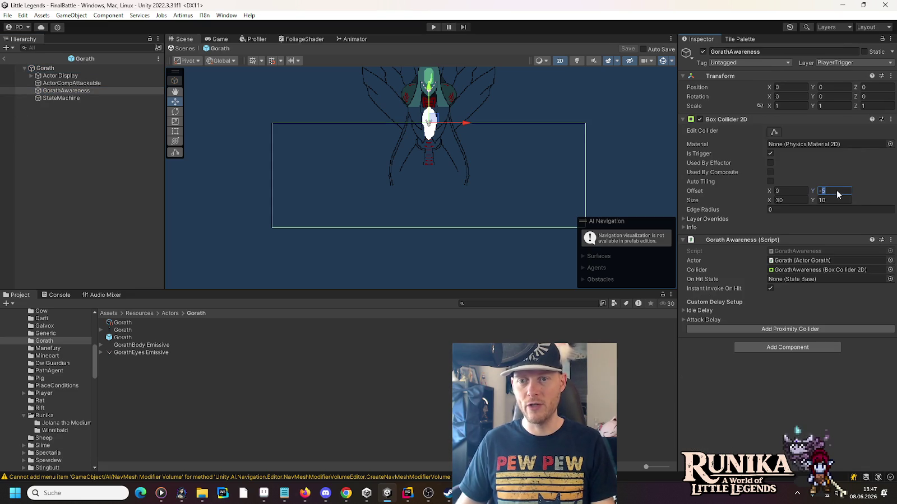
pyautogui.write('-6')
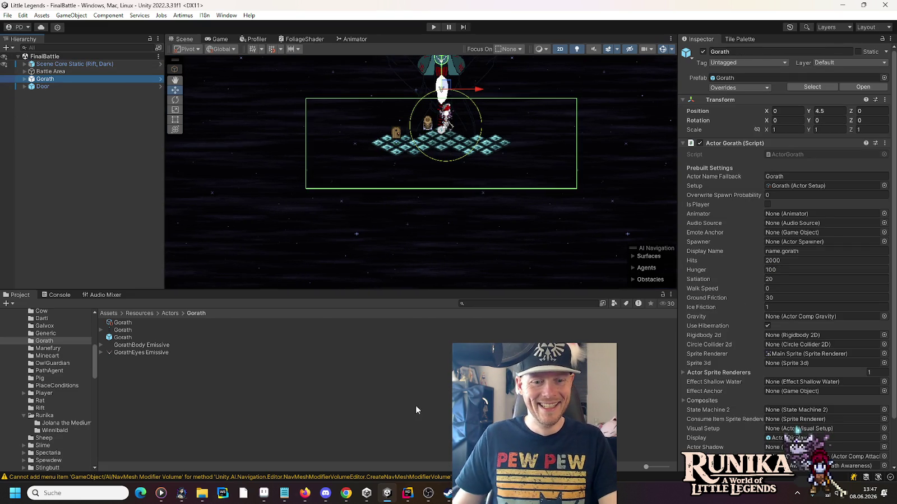
pyautogui.click(408, 493)
pyautogui.click(442, 206)
# Look over StateGorathIdle and StateGorathFight, then jump from ActorGorath's Begin call into BossFight.
pyautogui.click(496, 29)
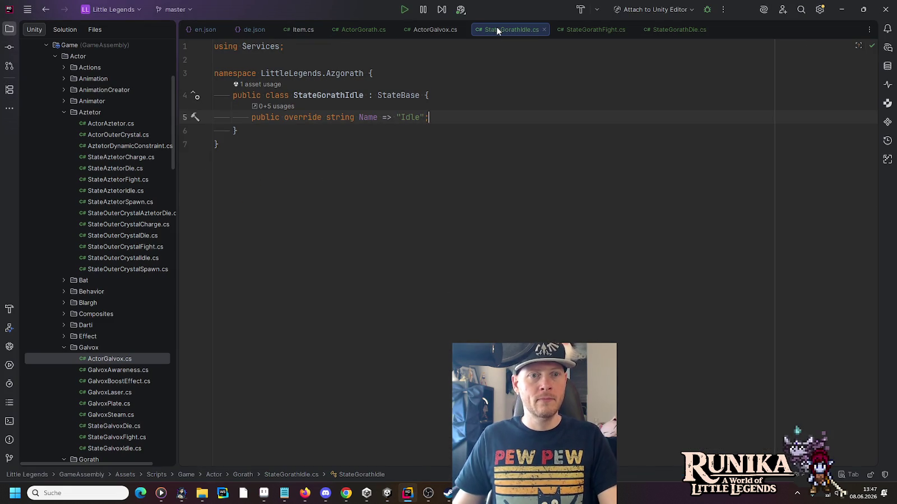
pyautogui.click(590, 30)
pyautogui.click(359, 29)
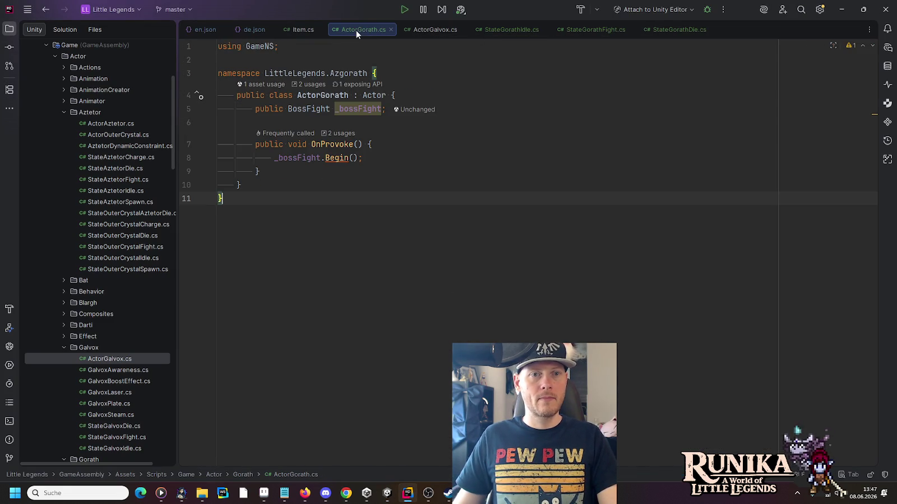
pyautogui.click(326, 158)
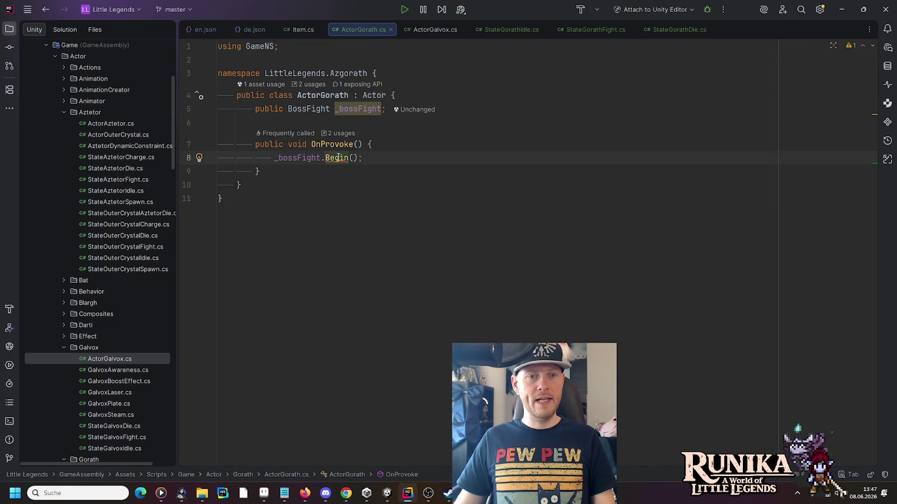
pyautogui.keyDown('ctrl'); pyautogui.click(335, 157); pyautogui.keyUp('ctrl')
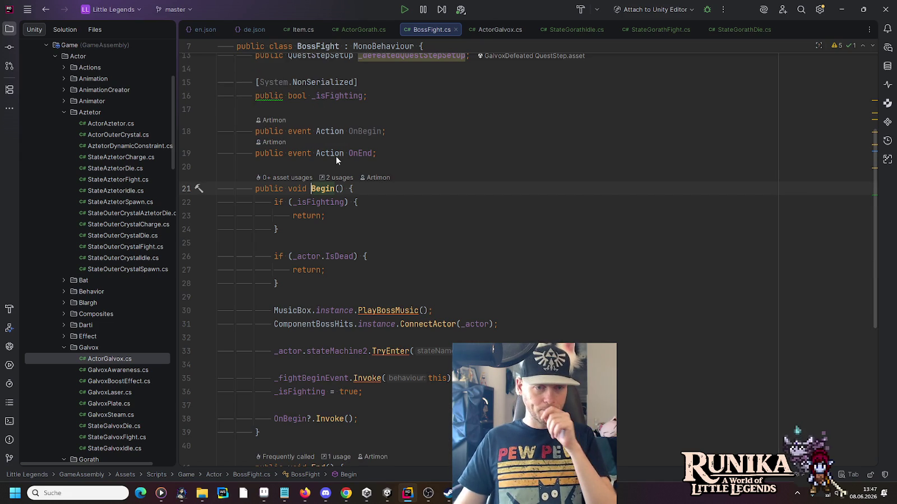
# Review BossFight.Begin's _isFighting, IsDead, ConnectActor and PlayBossMusic logic, then close BossFight.cs.
pyautogui.click(329, 202)
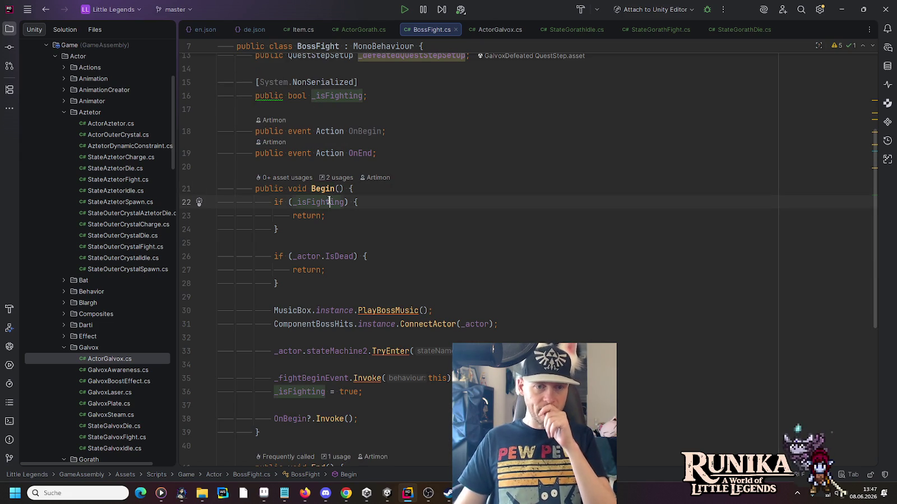
pyautogui.click(348, 256)
pyautogui.scroll(-1, 420, 314)
pyautogui.scroll(-3, 420, 315)
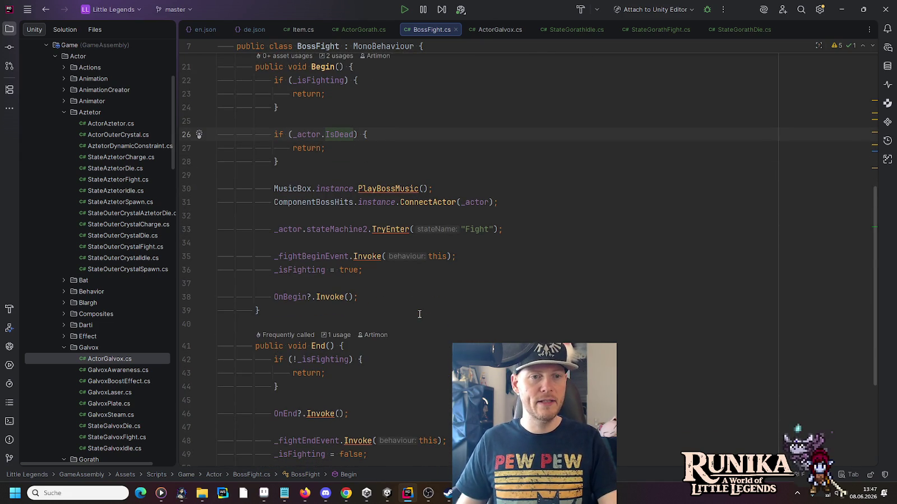
pyautogui.click(428, 202)
pyautogui.click(367, 188)
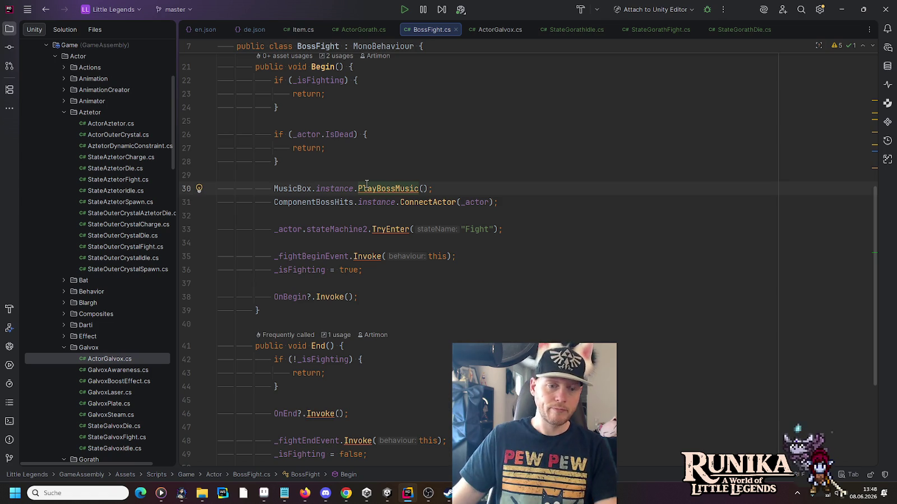
pyautogui.scroll(6, 451, 261)
pyautogui.scroll(-3, 452, 264)
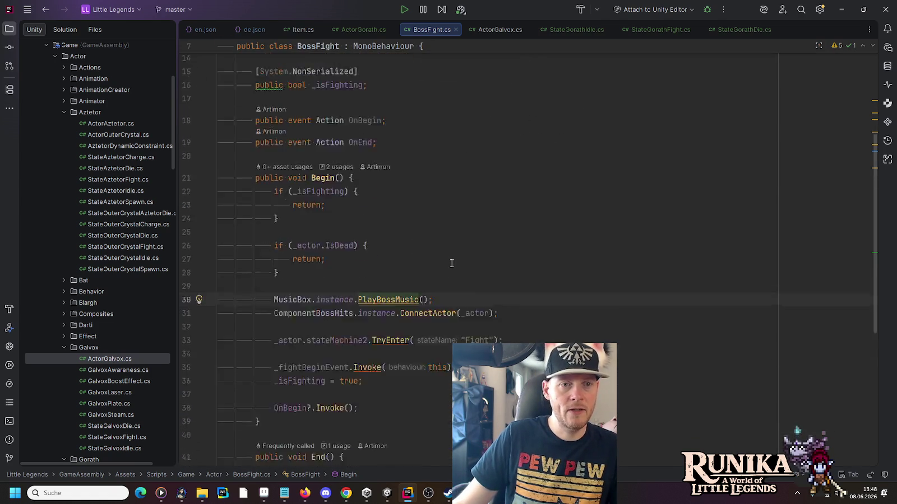
pyautogui.scroll(-6, 451, 264)
pyautogui.scroll(1, 463, 126)
pyautogui.scroll(9, 462, 126)
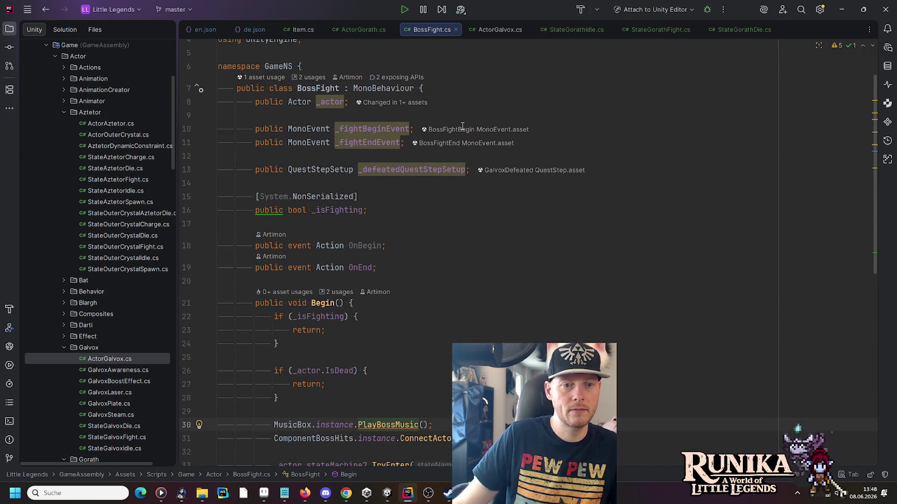
pyautogui.click(456, 29)
pyautogui.click(440, 32)
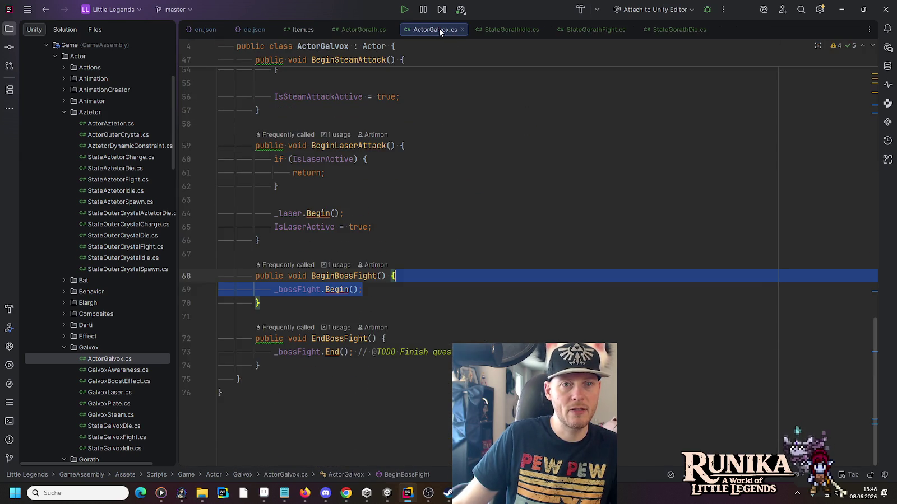
# Close ActorGalvox.cs, look over the ActorGorath class declaration, then return to Unity.
pyautogui.scroll(2, 506, 116)
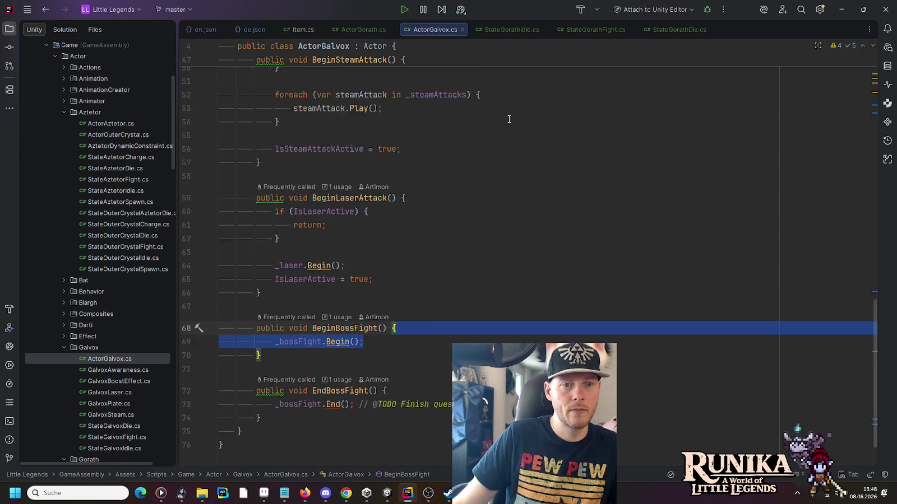
pyautogui.click(460, 29)
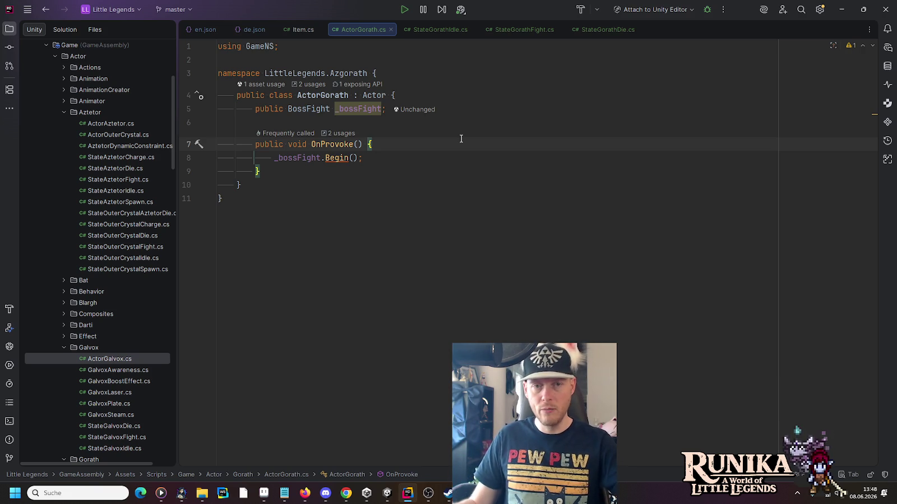
pyautogui.click(451, 123)
pyautogui.click(435, 96)
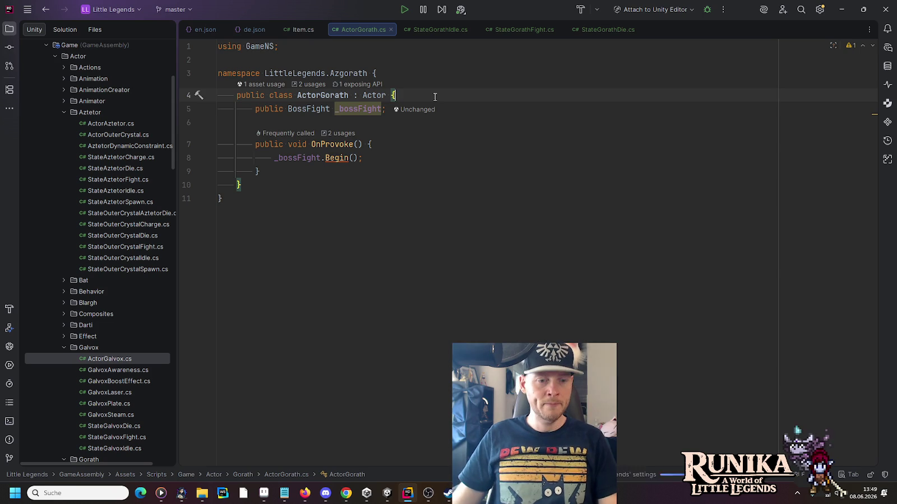
pyautogui.click(366, 493)
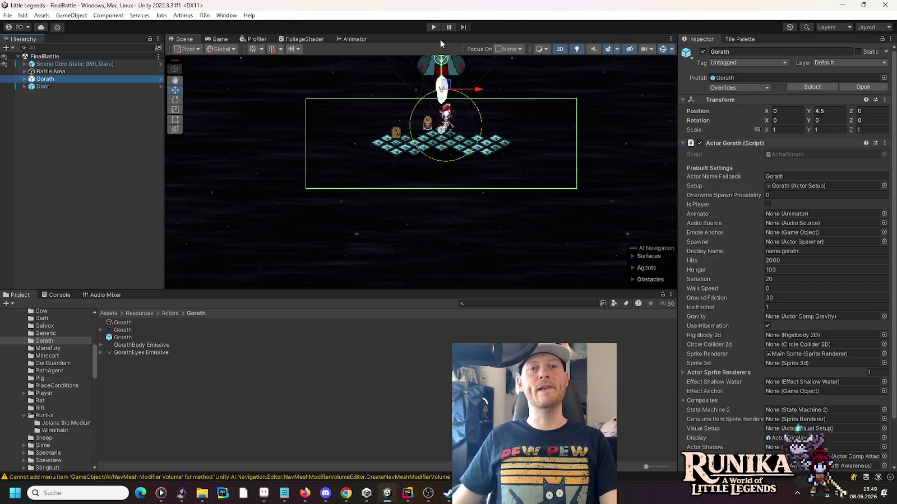
# Enter play mode and load the first Lynea save to reach the boss fight.
pyautogui.click(432, 26)
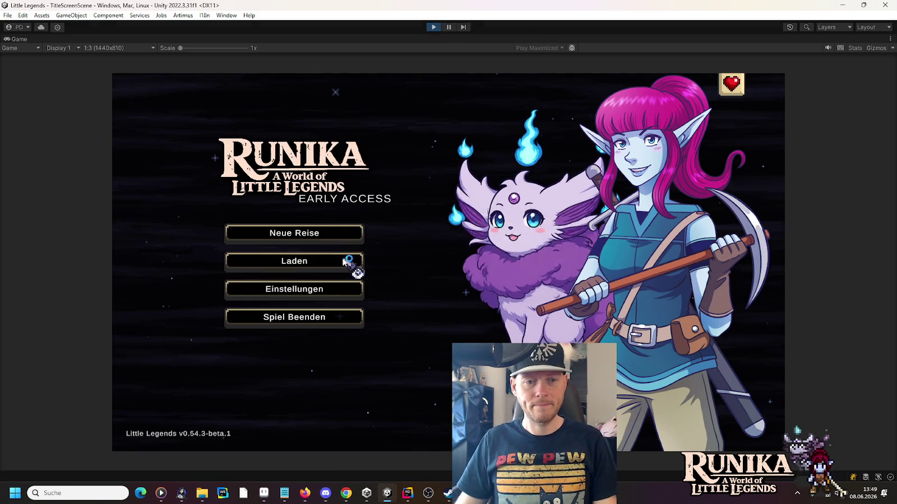
pyautogui.click(351, 261)
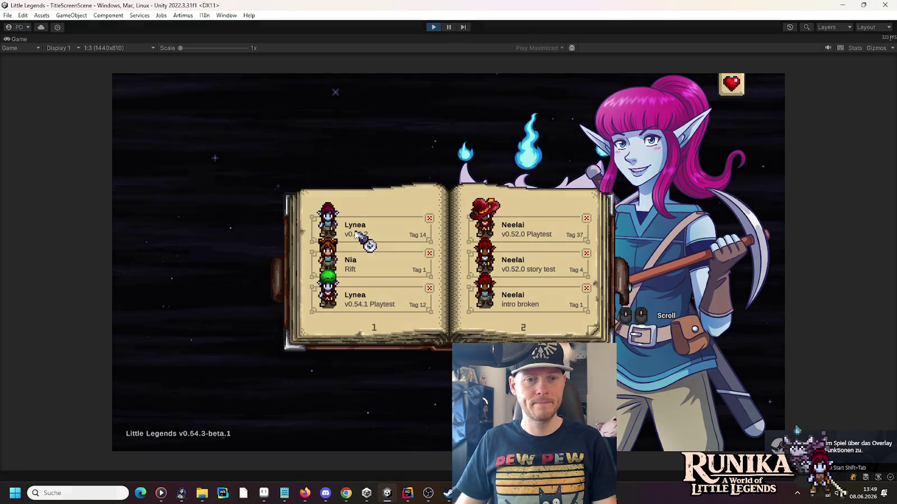
pyautogui.click(355, 232)
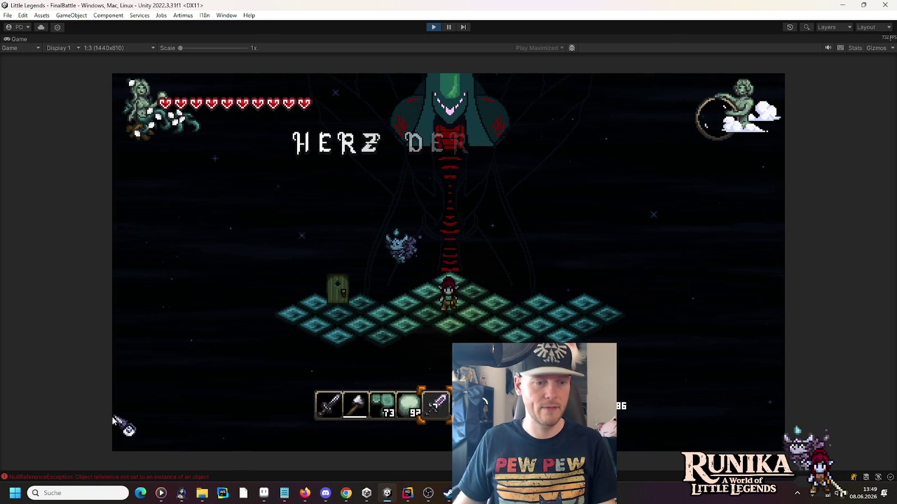
# Open the ActorGorath.OnProvoke NullReferenceException from the Console, then stop play mode.
pyautogui.click(117, 477)
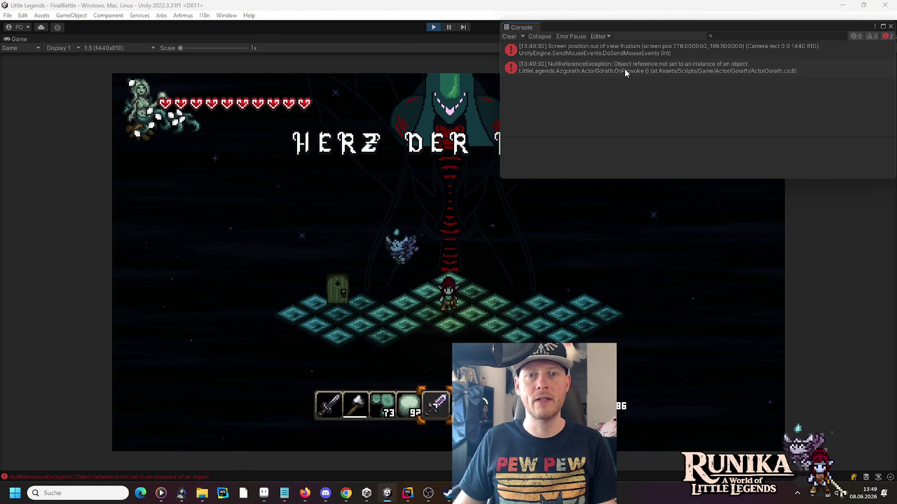
pyautogui.doubleClick(625, 68)
pyautogui.hotkey('alt', 'Tab')
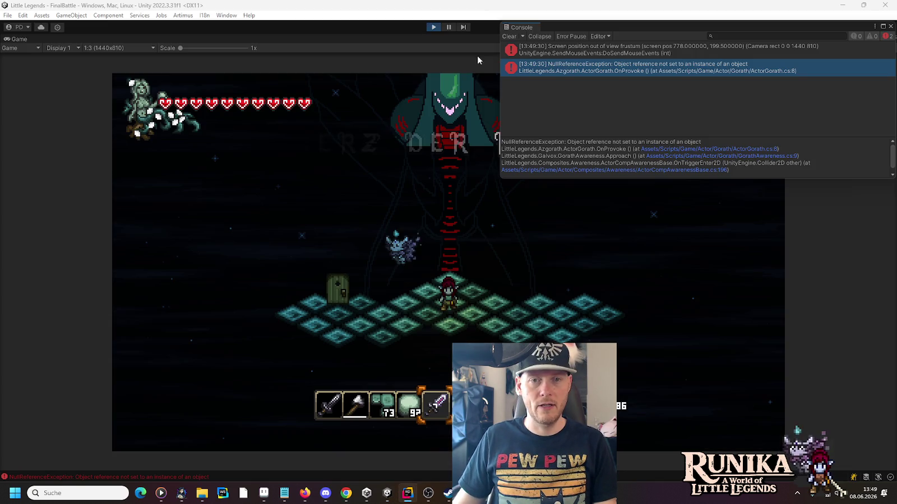
pyautogui.click(430, 28)
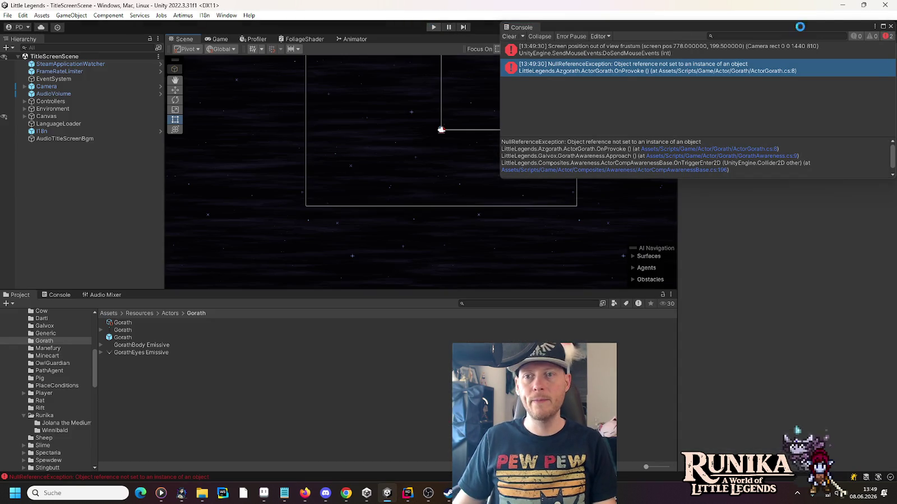
# Close the Console and open the Gorath prefab, checking GorathAwareness, StateMachine and the root.
pyautogui.click(890, 27)
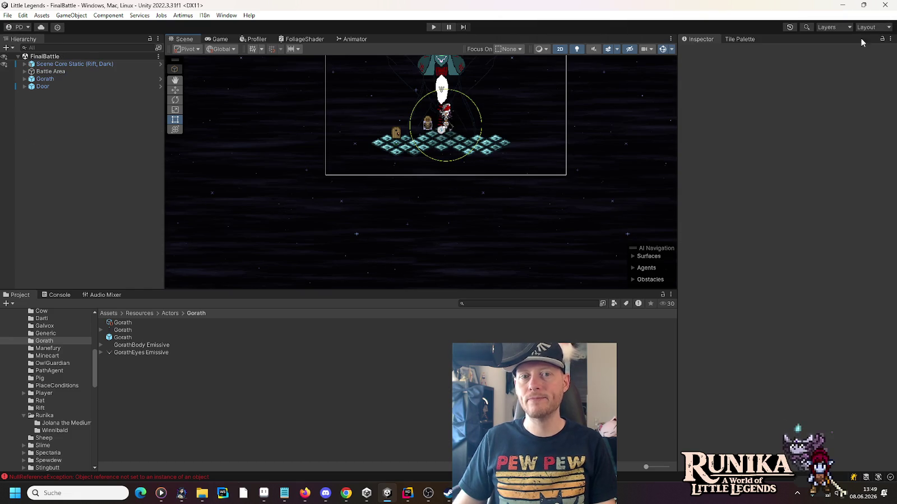
pyautogui.click(159, 79)
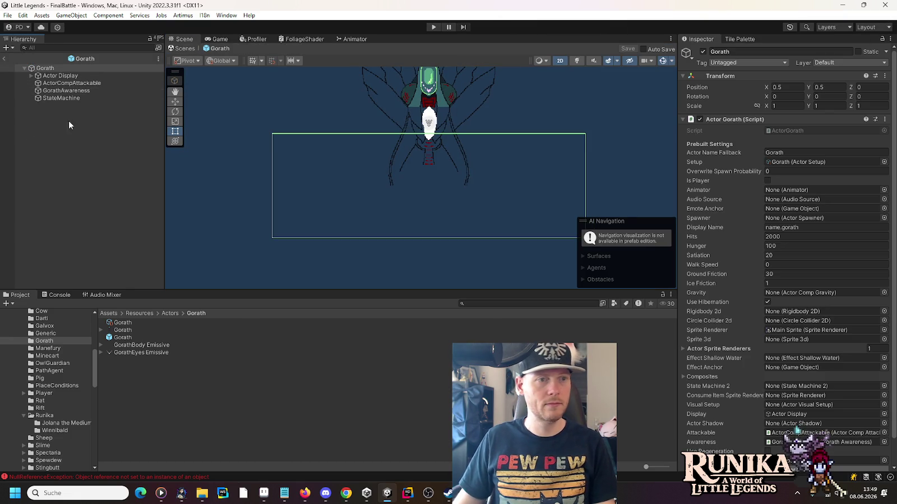
pyautogui.click(61, 91)
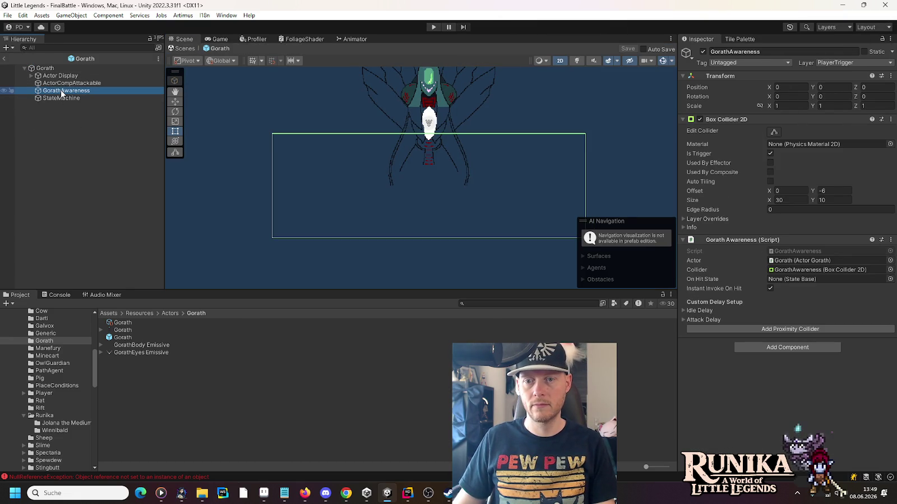
pyautogui.click(55, 98)
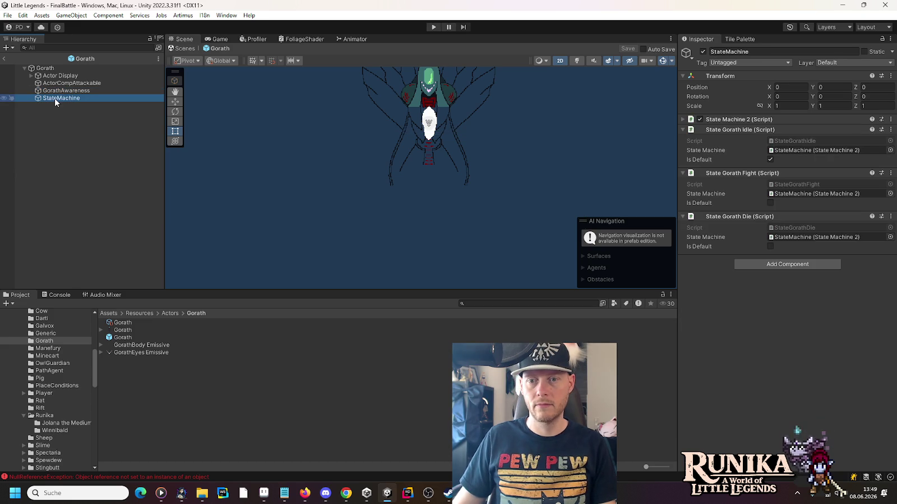
pyautogui.click(45, 68)
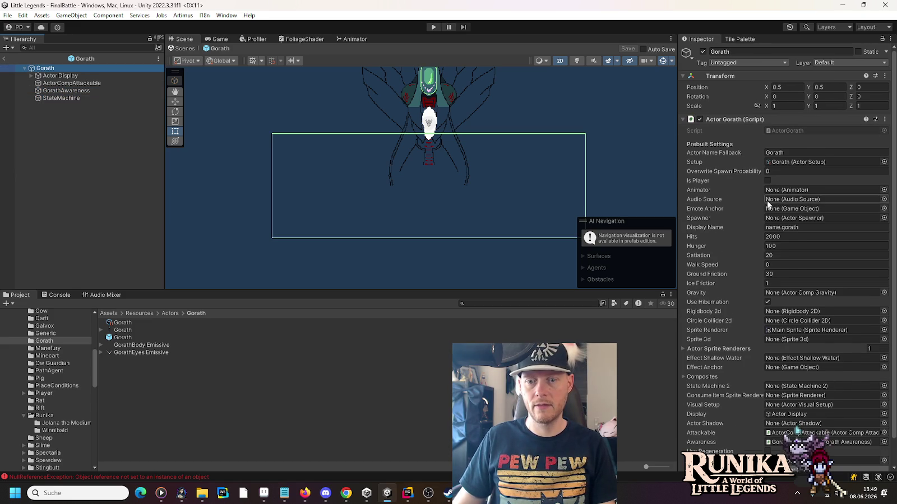
# Expand Actor Display, try dragging ActorEffectBoss into Boss Fight, then open the Galvox prefab.
pyautogui.scroll(-1, 768, 205)
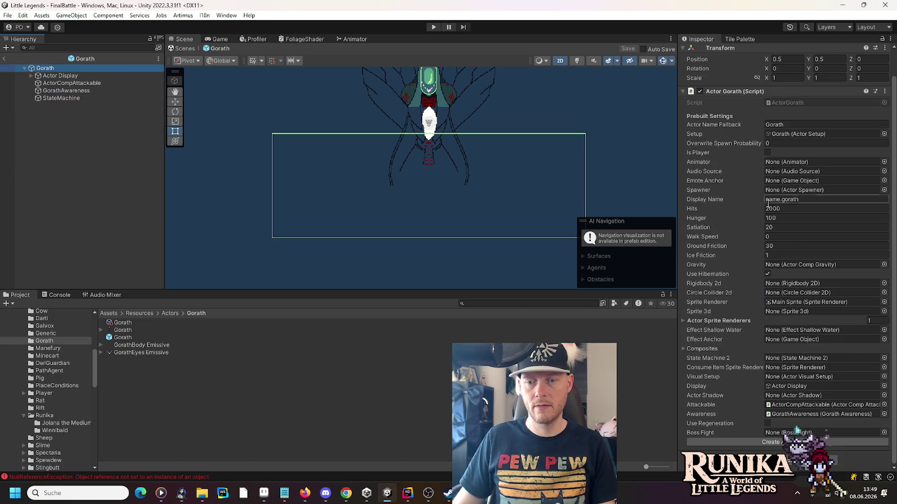
pyautogui.click(31, 75)
pyautogui.moveTo(54, 105)
pyautogui.mouseDown()
pyautogui.moveTo(729, 337)
pyautogui.moveTo(812, 433)
pyautogui.mouseUp()
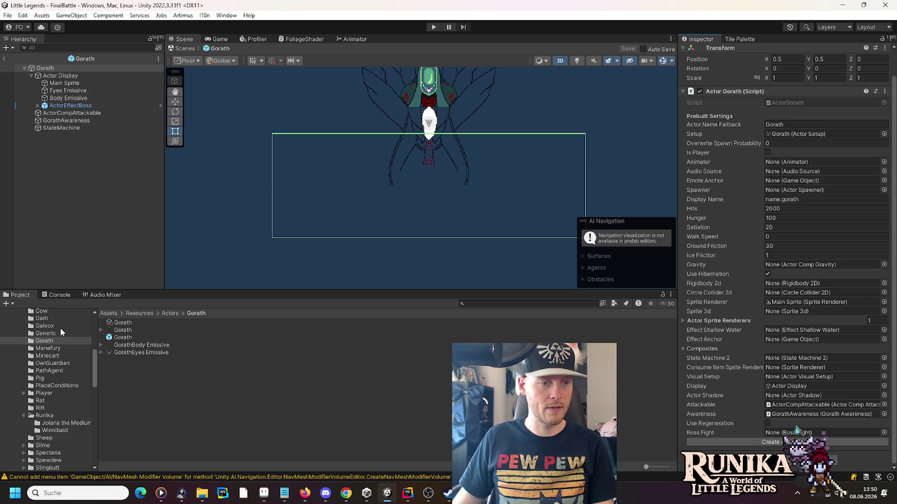
pyautogui.click(61, 327)
pyautogui.doubleClick(139, 359)
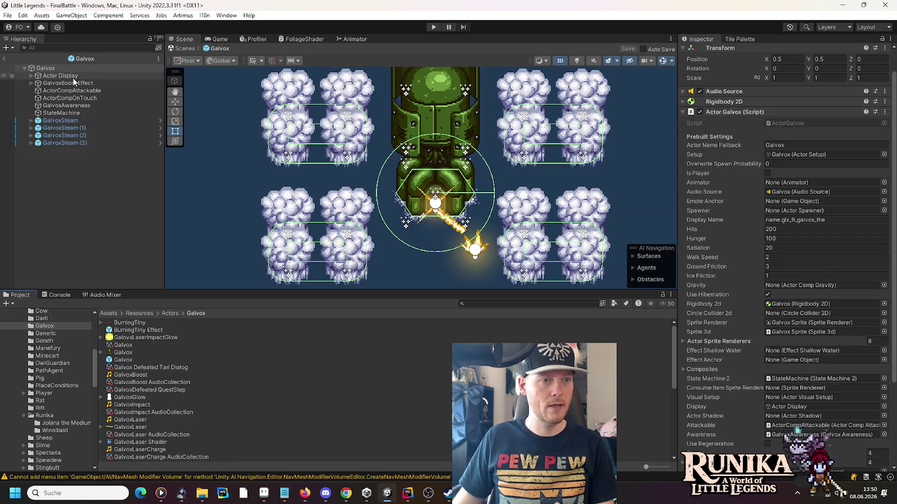
# Review the Galvox root's Boss Fight component settings, then return to the FinalBattle scene.
pyautogui.click(29, 68)
pyautogui.scroll(-5, 745, 290)
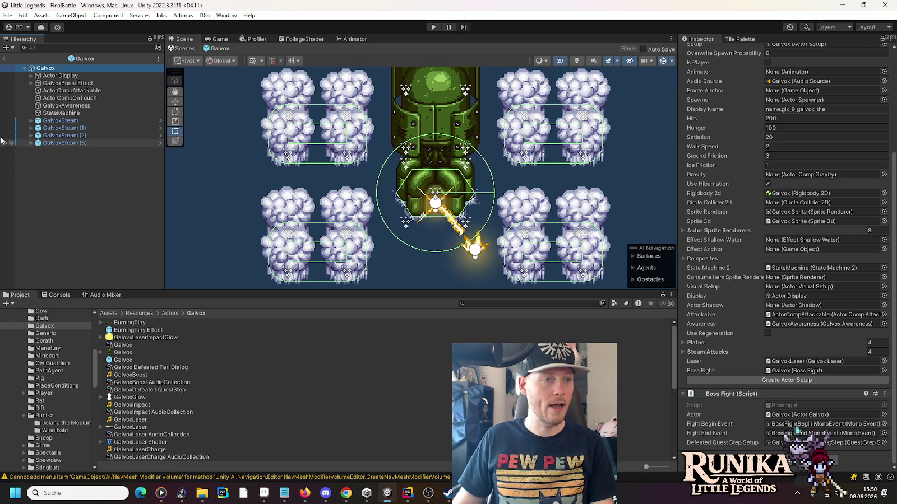
pyautogui.click(3, 59)
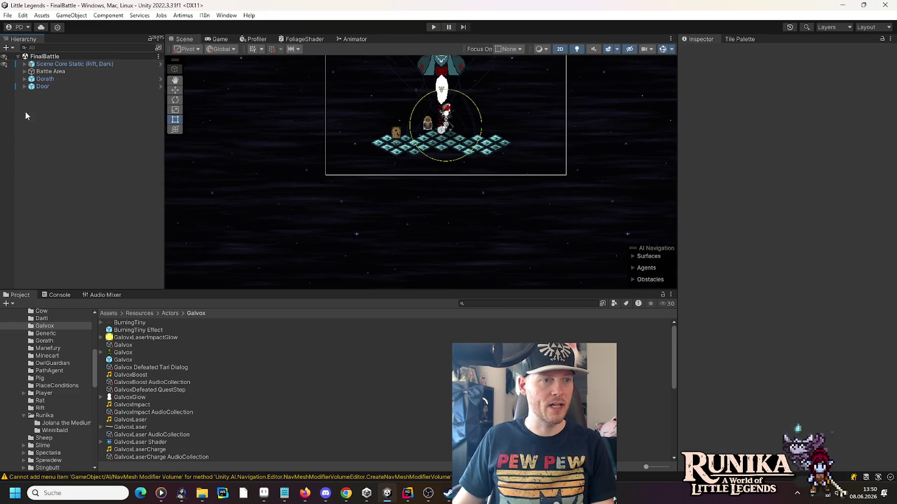
# Reopen the Gorath prefab and add a Boss Fight component to it.
pyautogui.click(160, 79)
pyautogui.scroll(-2, 784, 252)
pyautogui.click(784, 443)
pyautogui.write('boxc')
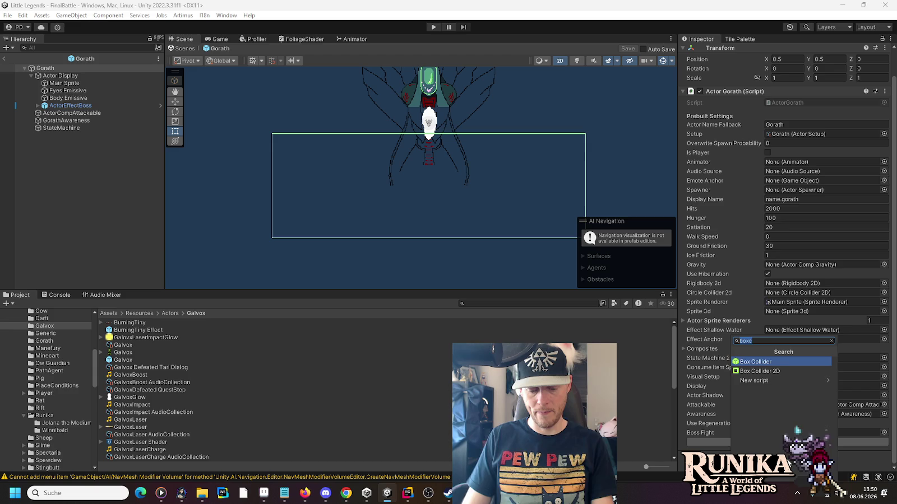
pyautogui.write('capsule')
pyautogui.press('Return')
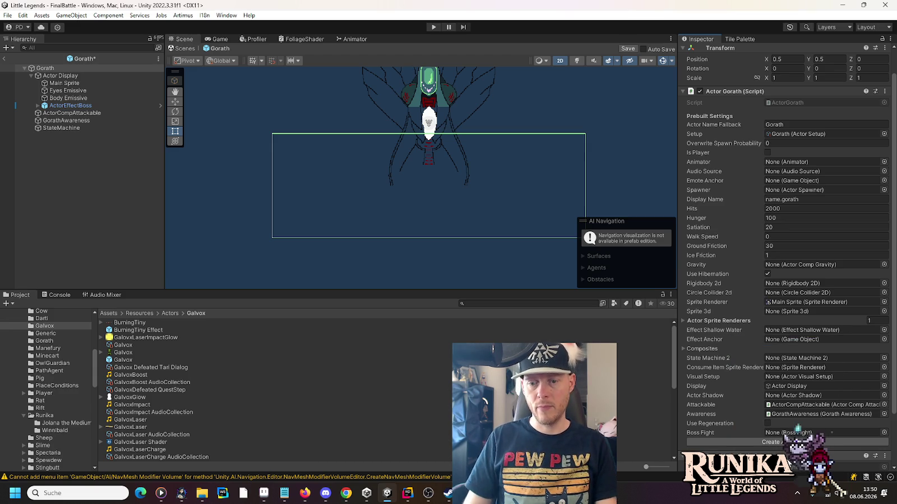
pyautogui.scroll(-3, 805, 415)
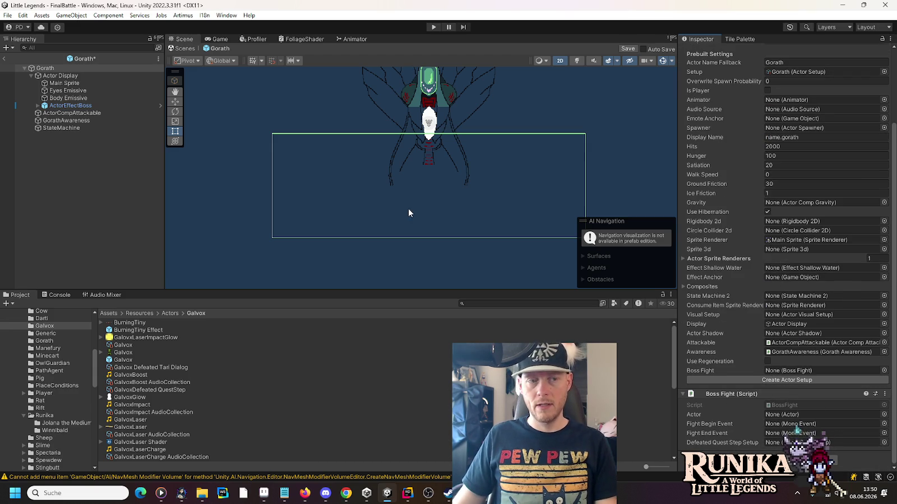
# Assign Gorath as Actor with BossFightBegin and BossFightEnd events, and save the prefab.
pyautogui.moveTo(48, 68)
pyautogui.mouseDown()
pyautogui.moveTo(740, 361)
pyautogui.moveTo(818, 415)
pyautogui.mouseUp()
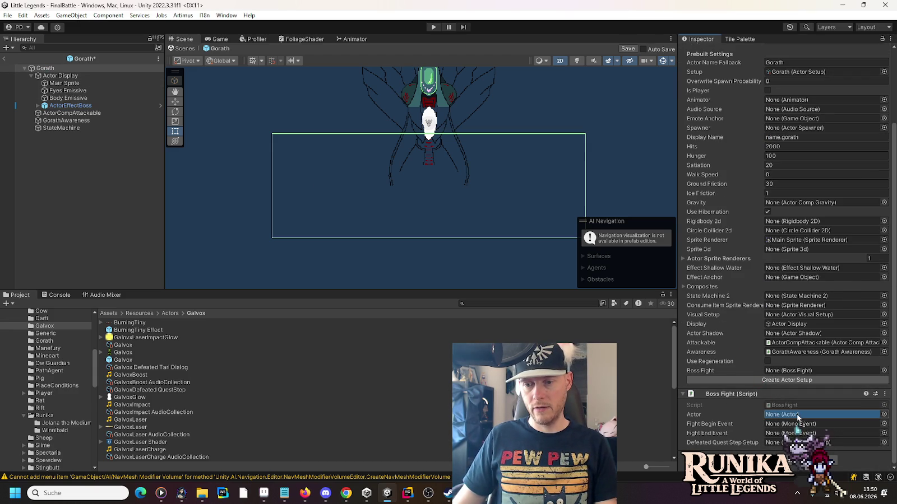
pyautogui.click(884, 423)
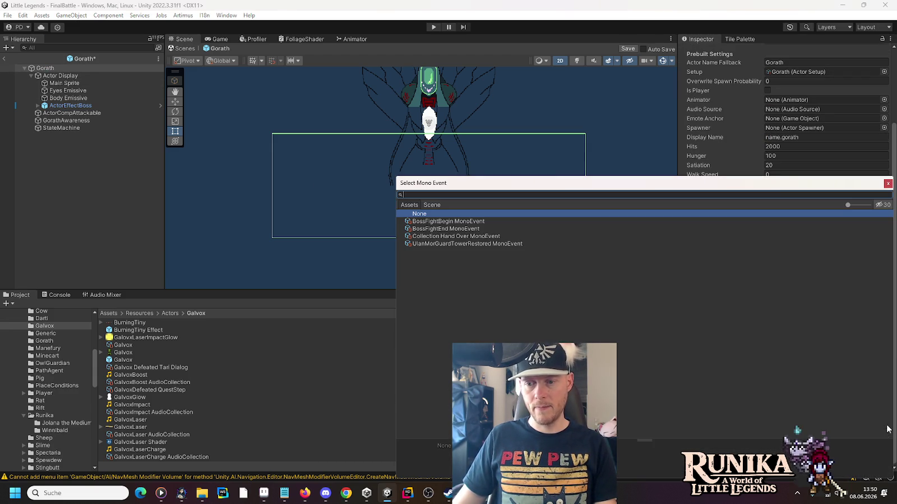
pyautogui.doubleClick(460, 221)
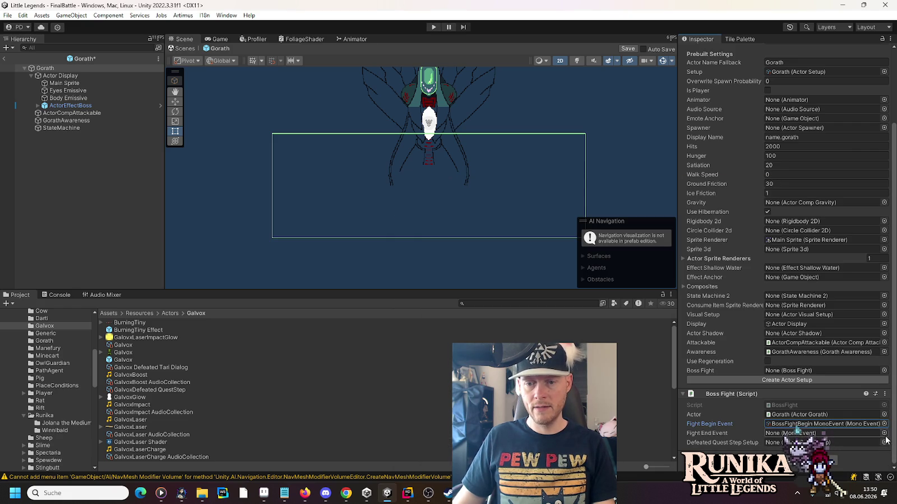
pyautogui.click(883, 433)
pyautogui.click(450, 230)
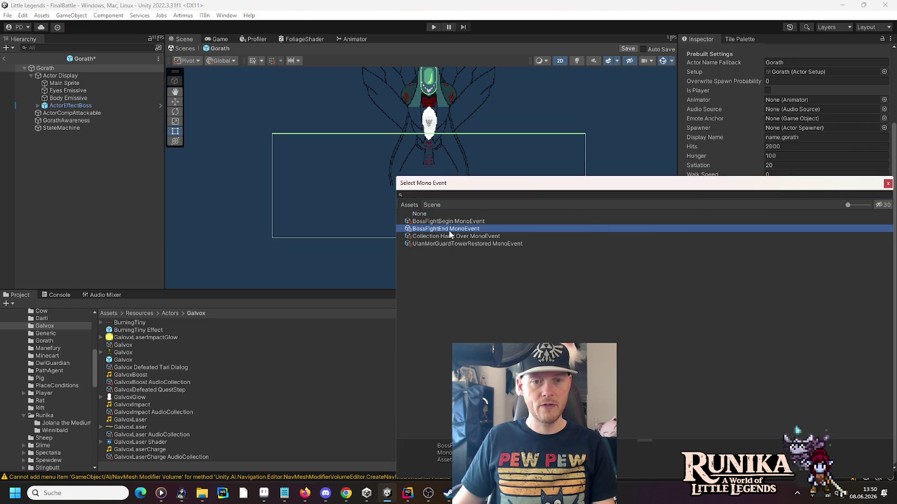
pyautogui.doubleClick(450, 230)
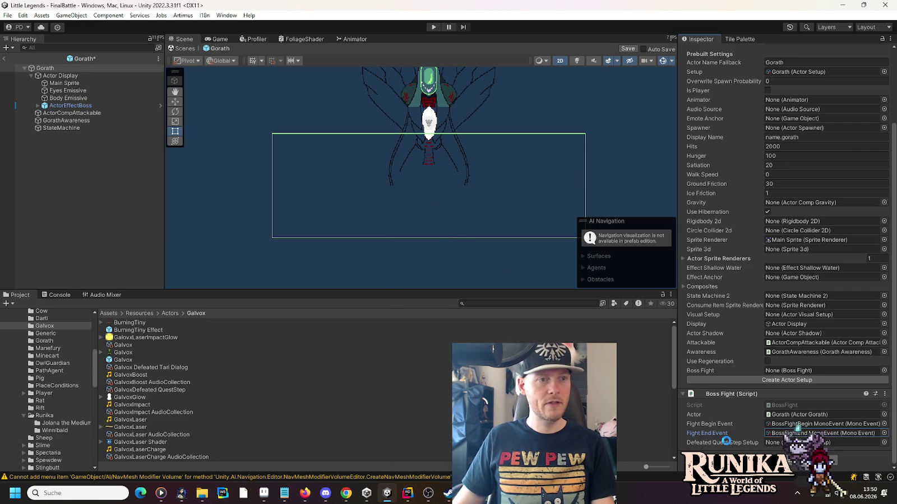
pyautogui.hotkey('ctrl', 's')
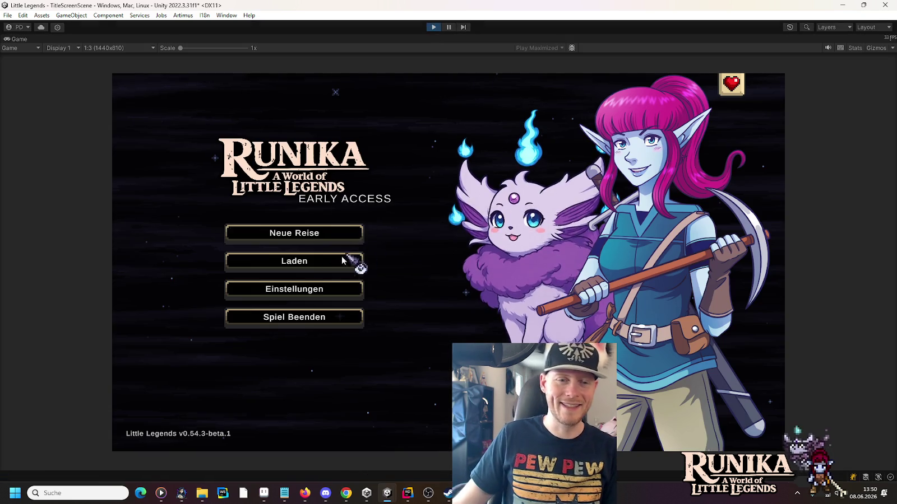
# Load a save to reproduce the NullReferenceException and open ActorGorath.cs at the _bossFight line.
pyautogui.click(343, 259)
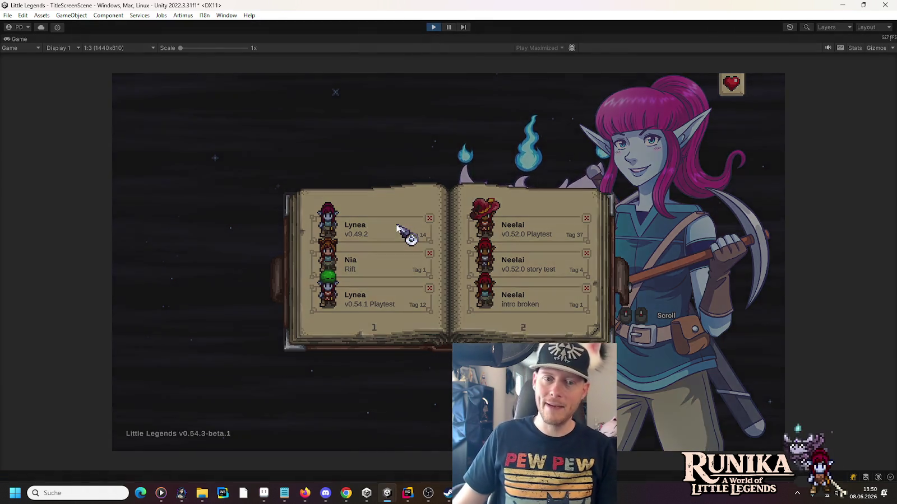
pyautogui.click(396, 226)
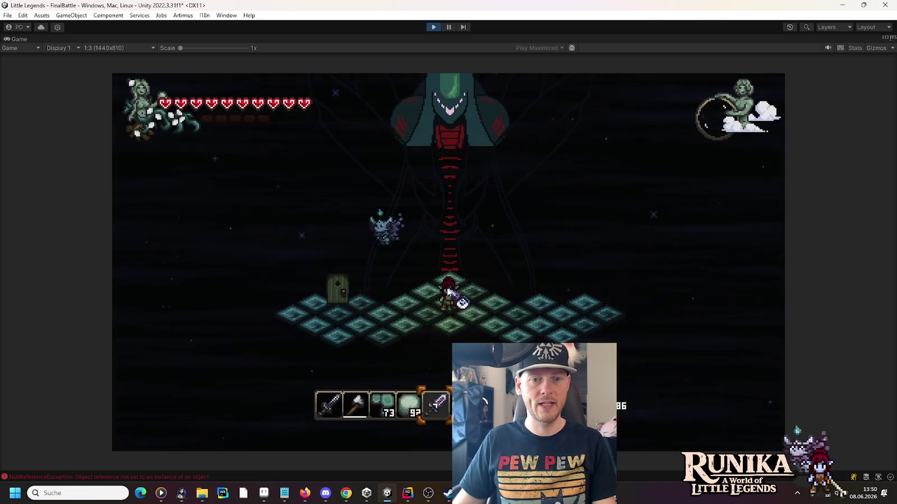
pyautogui.hotkey('ctrl', 'shift', 'c')
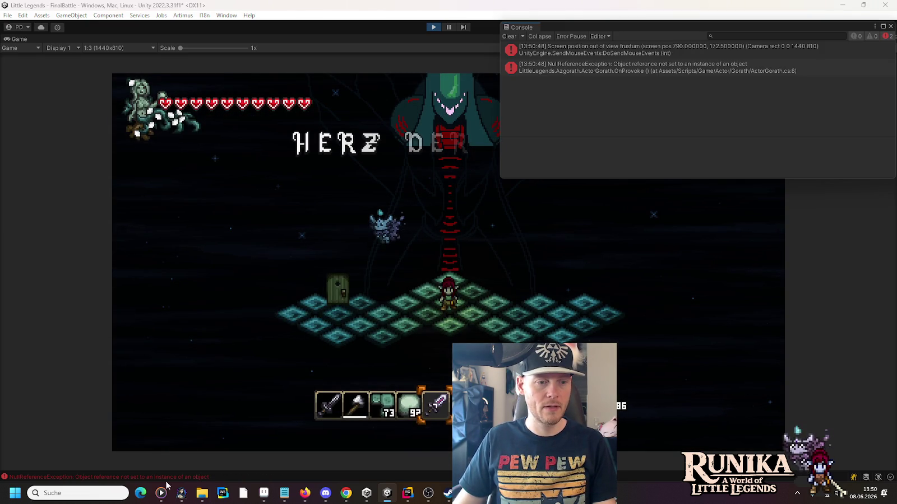
pyautogui.doubleClick(647, 70)
pyautogui.click(298, 158)
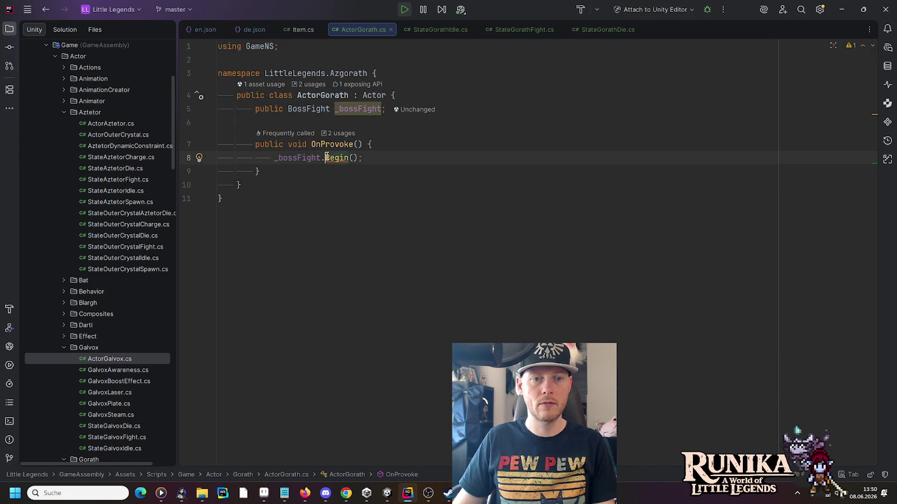
# Stop play and link Gorath's own Boss Fight component into its Boss Fight field, then save.
pyautogui.hotkey('alt', 'Tab')
pyautogui.click(433, 27)
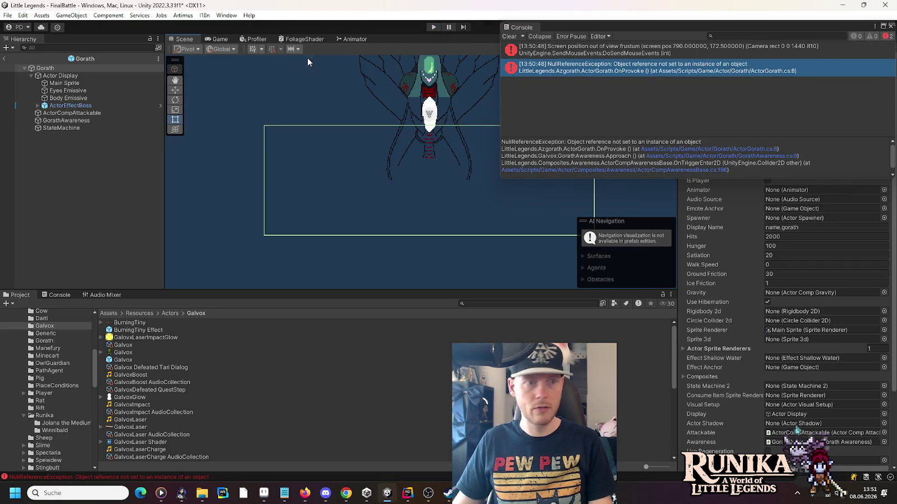
pyautogui.click(892, 26)
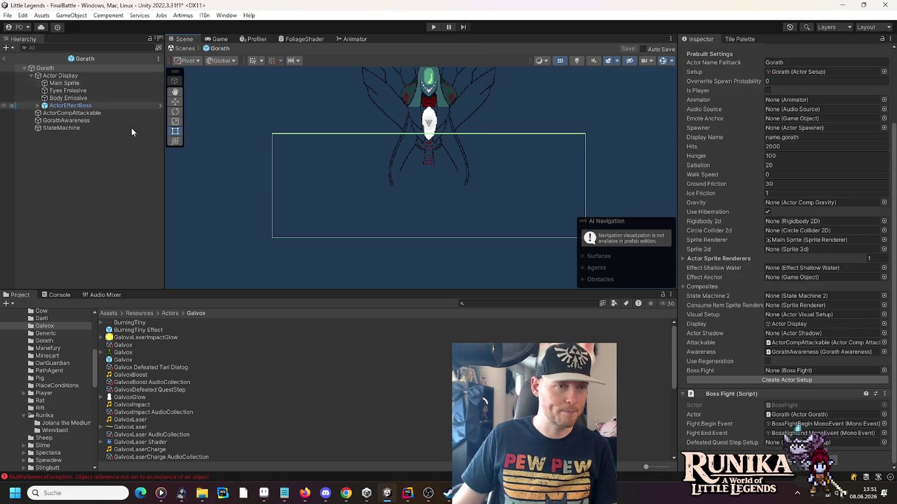
pyautogui.moveTo(721, 394); pyautogui.dragTo(784, 370)
pyautogui.hotkey('ctrl', 's')
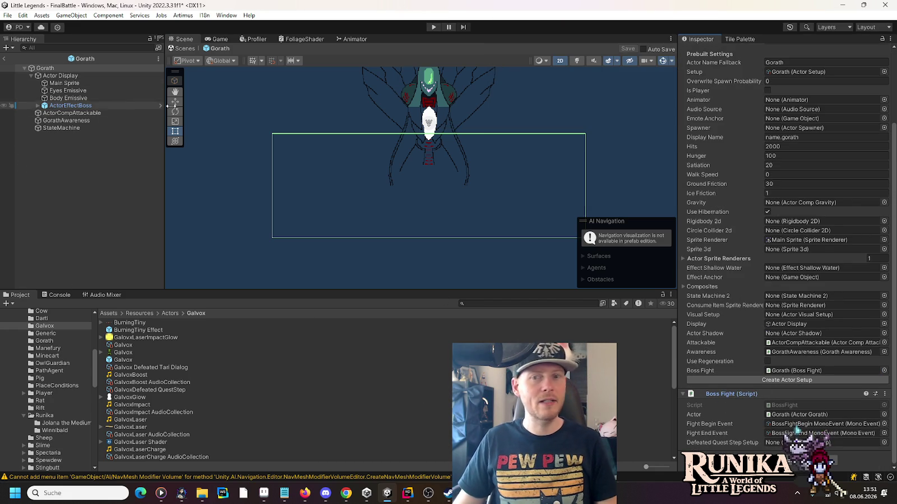
pyautogui.click(43, 341)
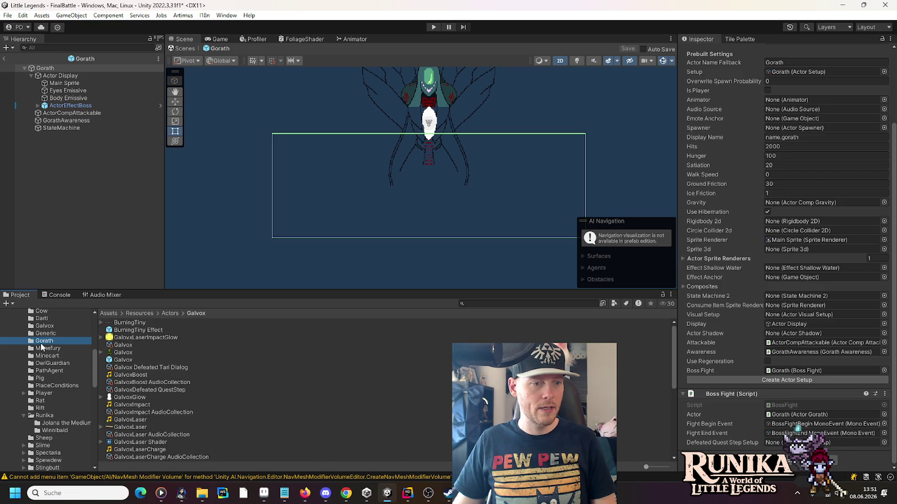
# Create a Little Legends Quest Line Setup asset named Gorath QuestLine in the Gorath folder.
pyautogui.rightClick(183, 405)
pyautogui.moveTo(229, 130)
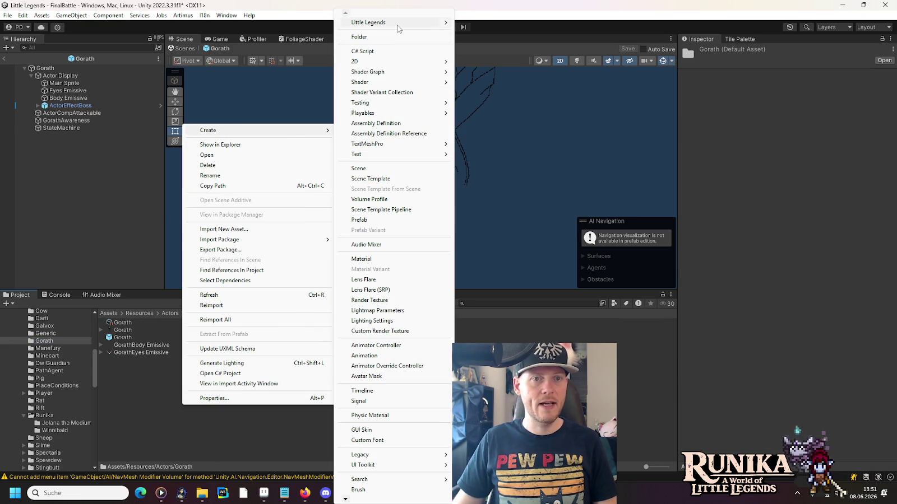
pyautogui.moveTo(398, 26)
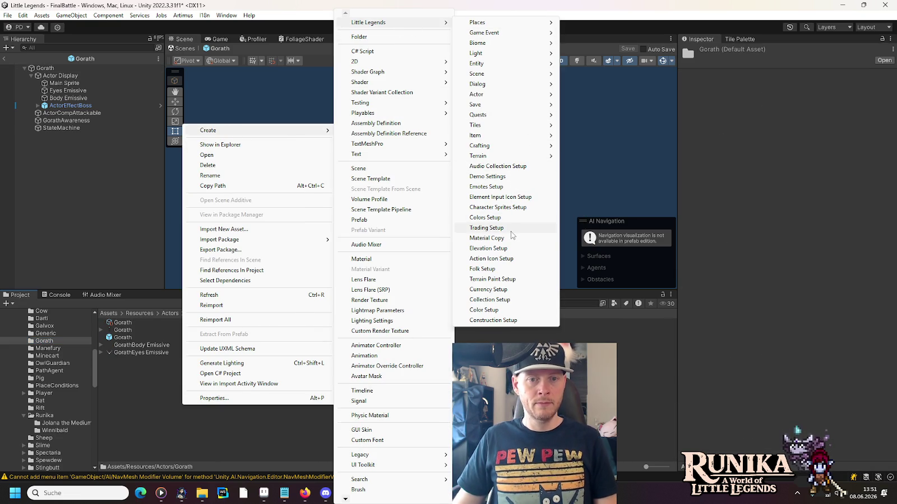
pyautogui.moveTo(528, 115)
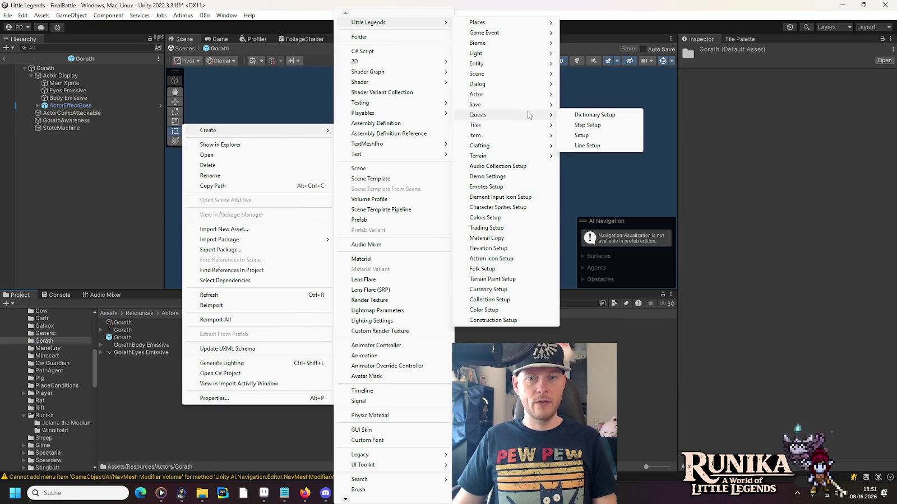
pyautogui.click(588, 146)
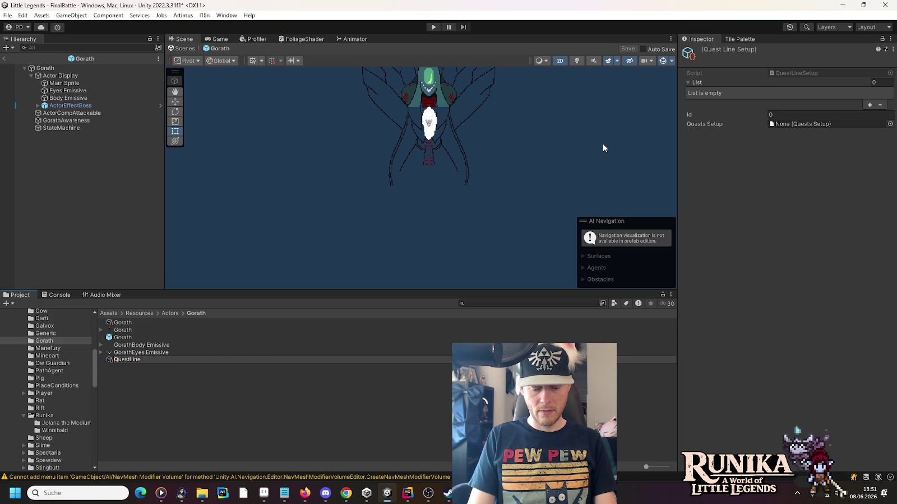
pyautogui.write('Gorath')
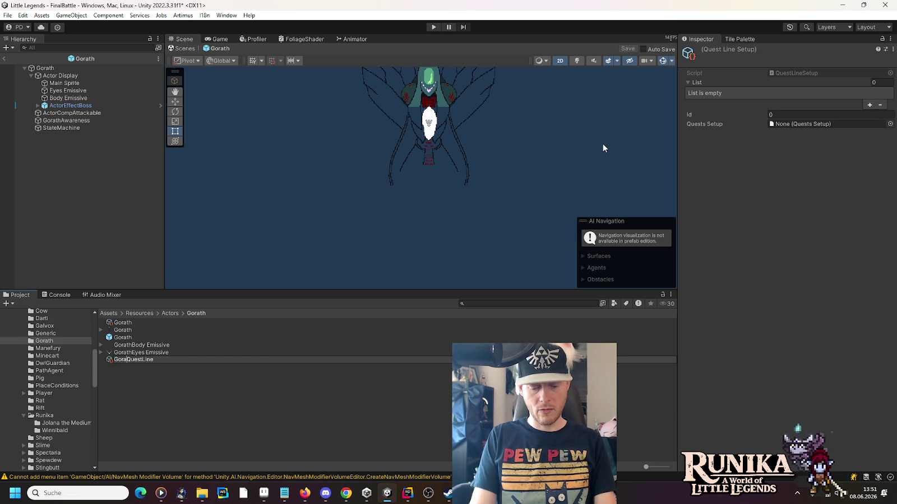
pyautogui.press('Return')
pyautogui.rightClick(281, 362)
# Create a Quest Step Setup asset named Gorath QuestStep Defeated.
pyautogui.click(257, 405)
pyautogui.rightClick(258, 405)
pyautogui.moveTo(337, 135)
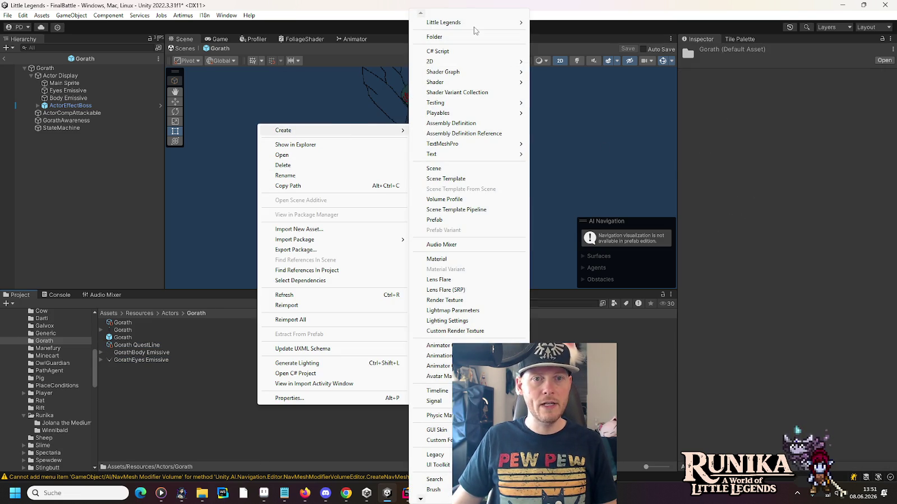
pyautogui.moveTo(527, 29)
pyautogui.moveTo(596, 119)
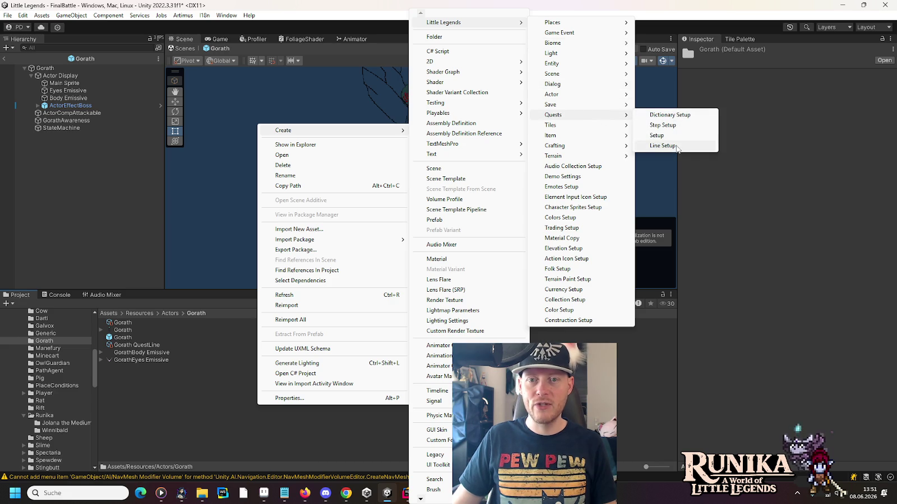
pyautogui.click(663, 125)
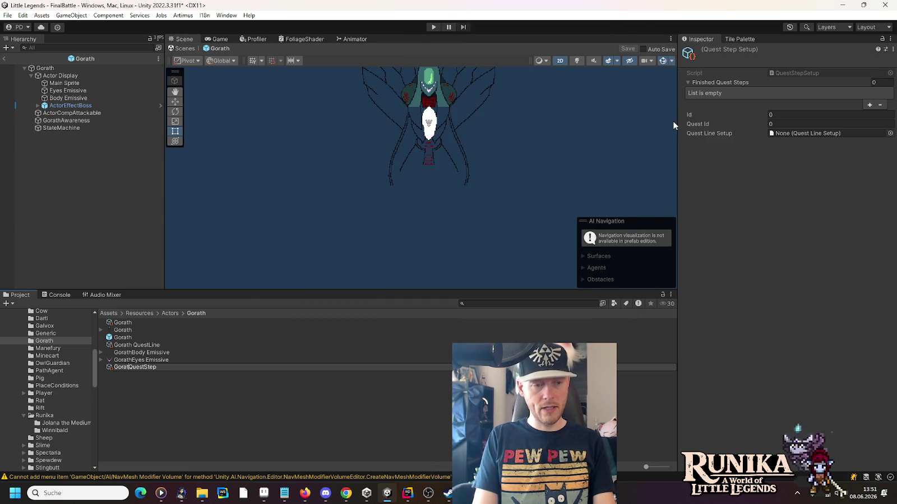
pyautogui.write('h ')
pyautogui.write(' Defeated')
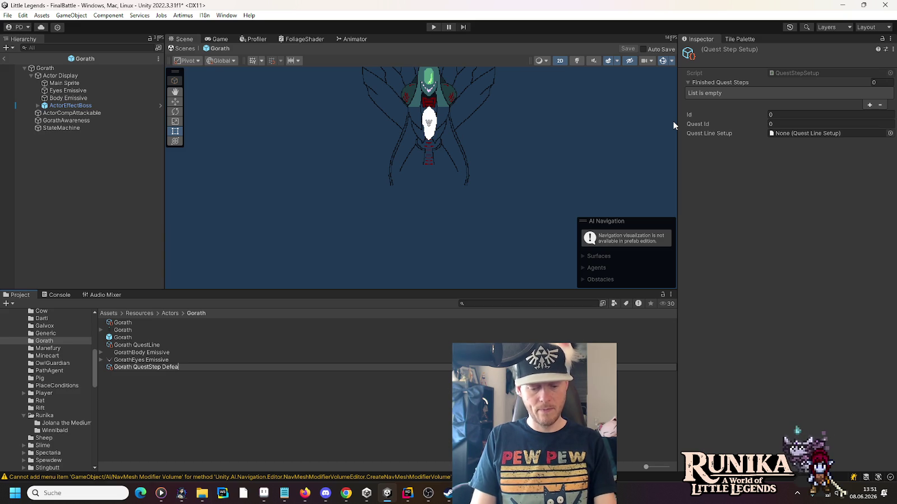
pyautogui.press('Return')
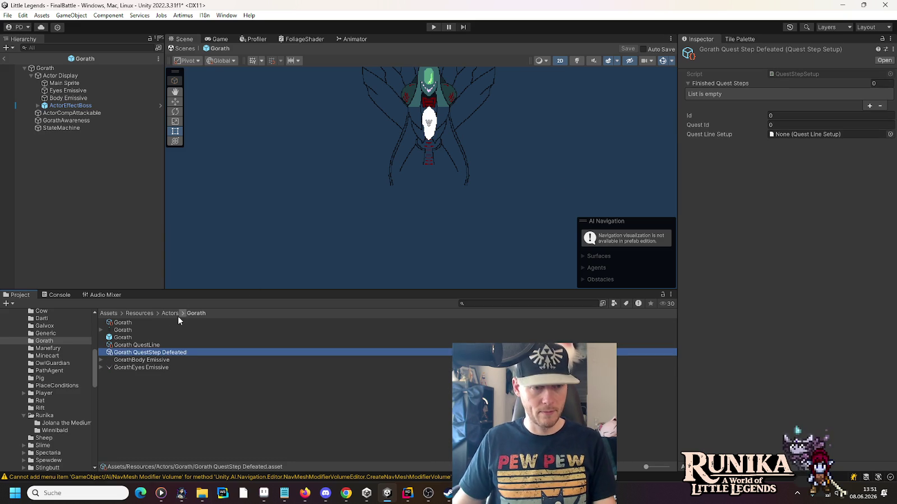
# Set Gorath QuestLine's Quests setup and add Gorath QuestStep Defeated to its list.
pyautogui.click(157, 345)
pyautogui.click(864, 130)
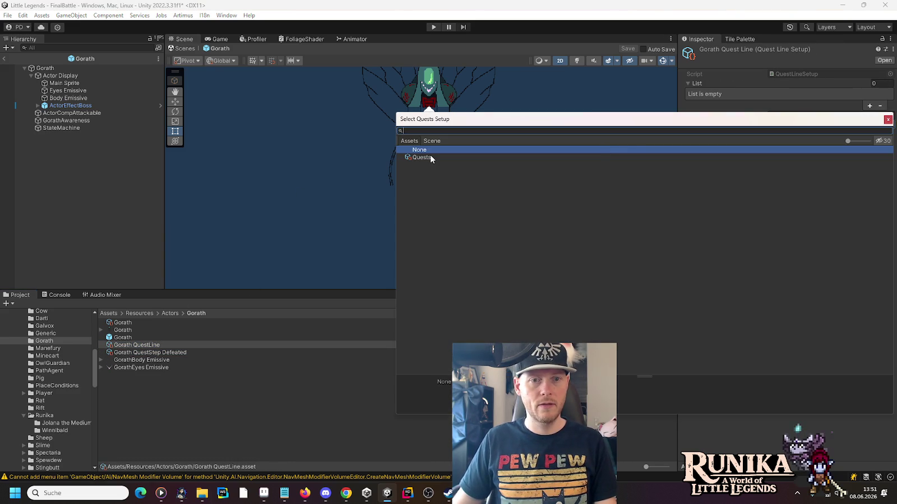
pyautogui.doubleClick(430, 158)
pyautogui.click(130, 354)
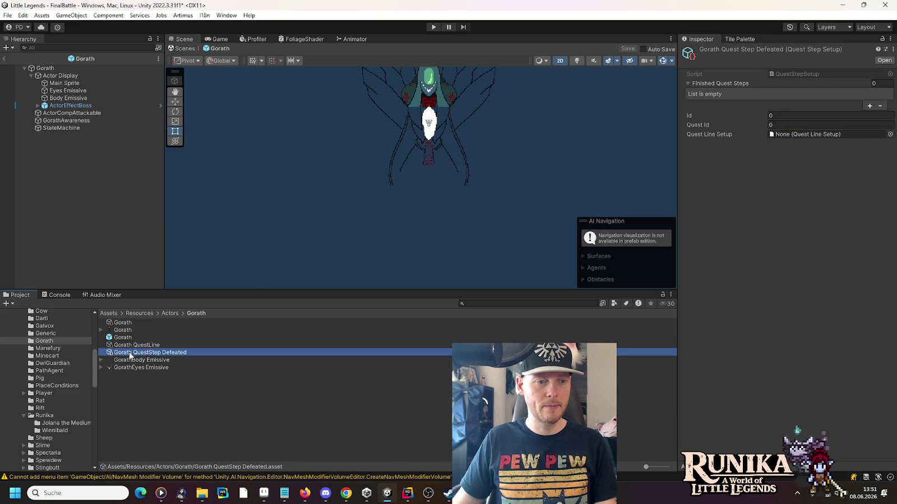
pyautogui.click(140, 345)
pyautogui.moveTo(137, 352)
pyautogui.mouseDown()
pyautogui.moveTo(750, 197)
pyautogui.moveTo(784, 125)
pyautogui.moveTo(774, 135)
pyautogui.mouseUp()
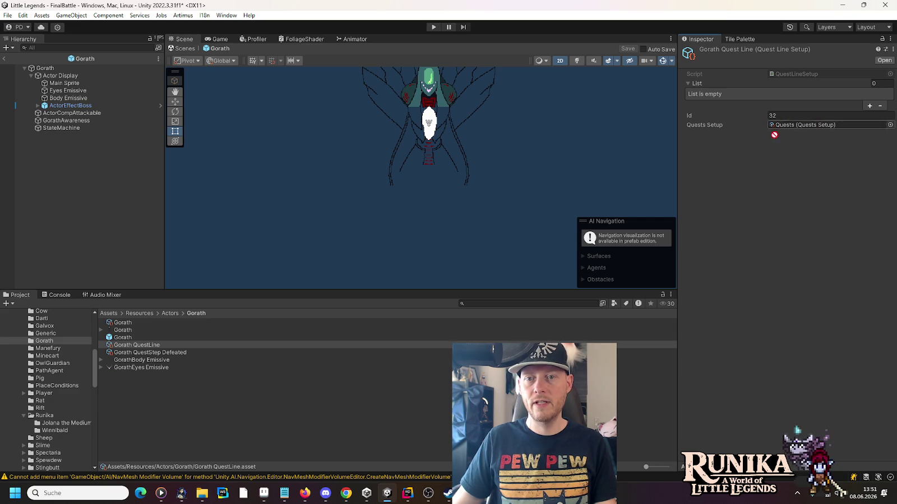
pyautogui.moveTo(842, 102); pyautogui.dragTo(688, 84)
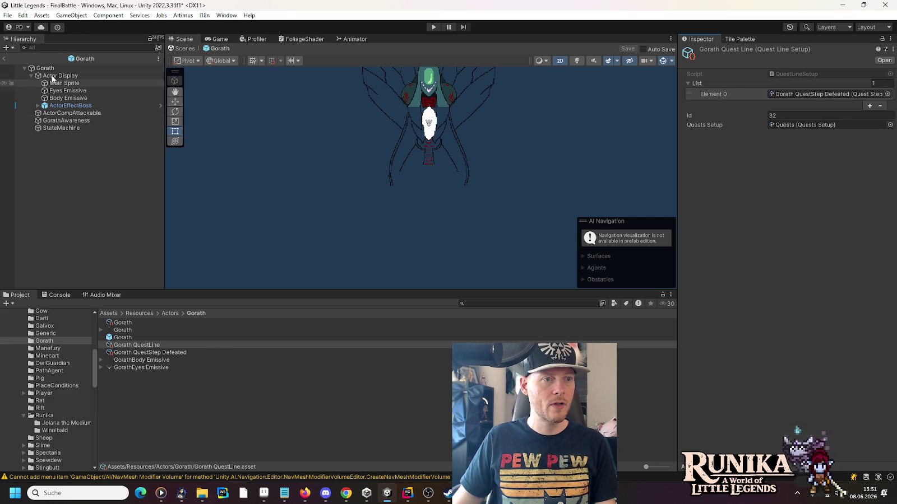
# Assign Gorath QuestStep Defeated to Gorath's Boss Fight defeated step and start a play test.
pyautogui.click(45, 68)
pyautogui.scroll(-3, 784, 280)
pyautogui.moveTo(178, 353)
pyautogui.mouseDown()
pyautogui.moveTo(862, 448)
pyautogui.moveTo(845, 444)
pyautogui.mouseUp()
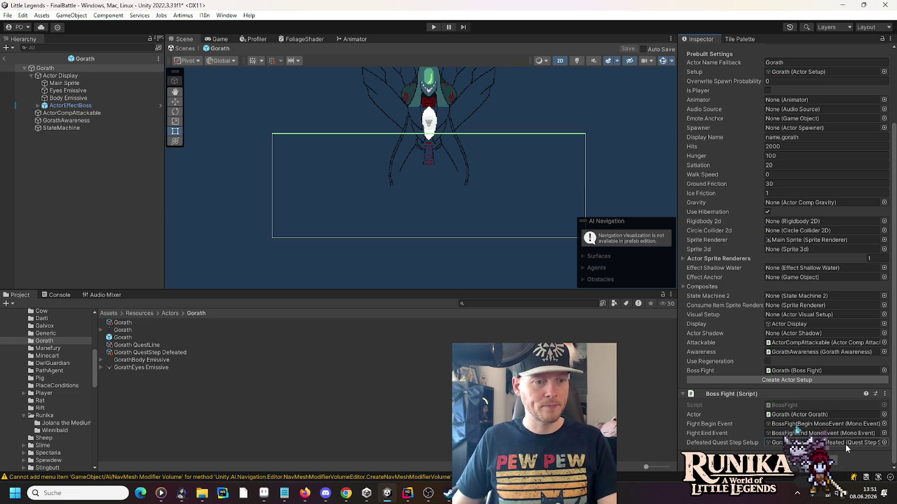
pyautogui.click(433, 27)
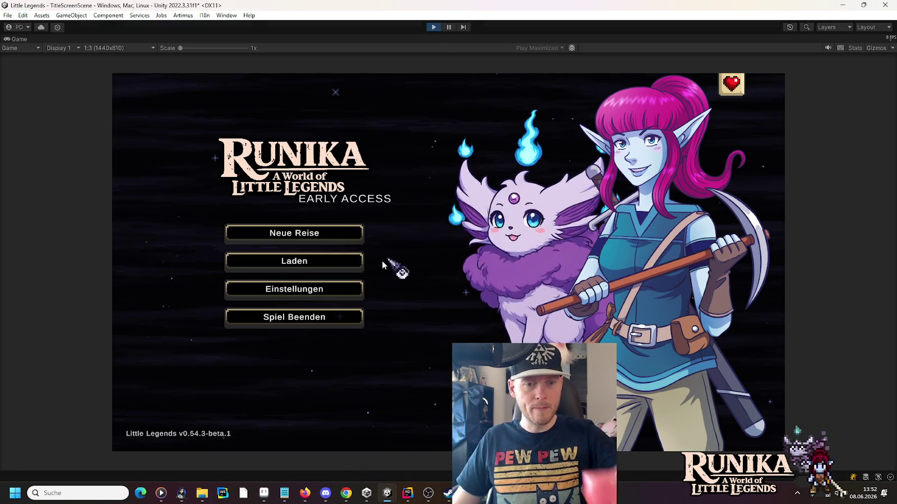
# Load the Lynea v0.49.2 save, attack Go'rath, and open the Console's NullReferenceExceptions.
pyautogui.click(354, 261)
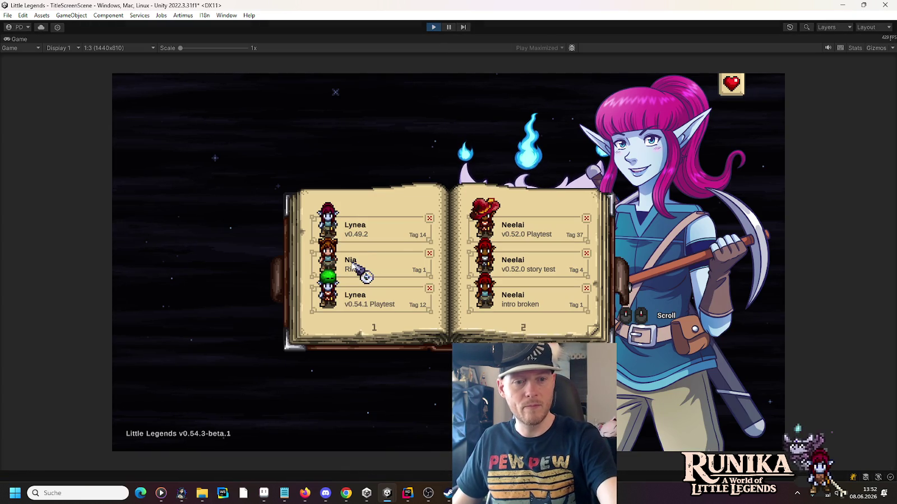
pyautogui.click(370, 226)
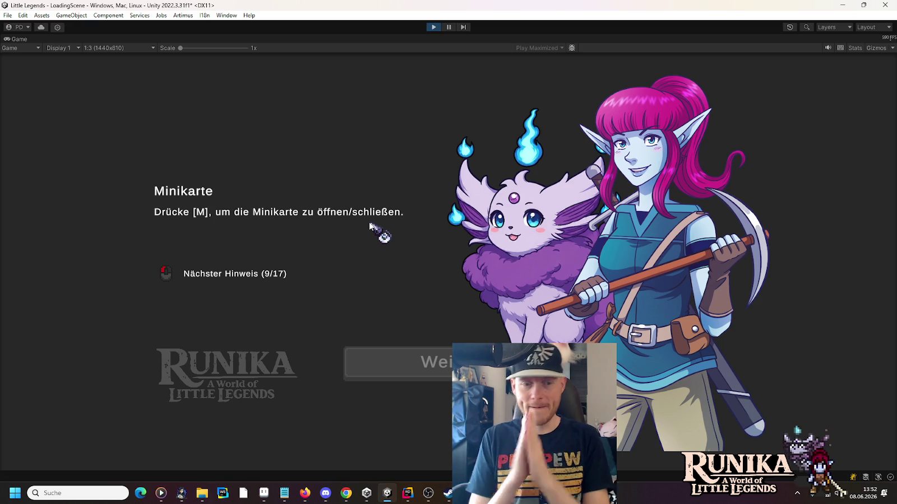
pyautogui.click(433, 373)
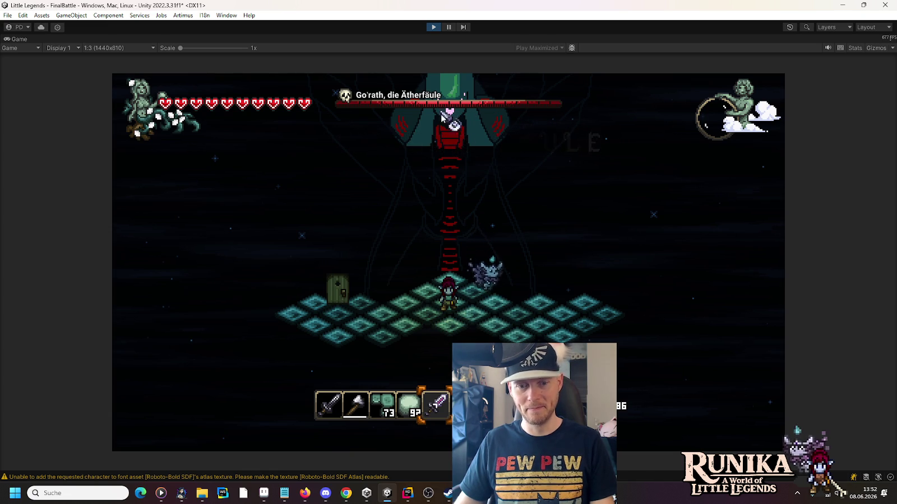
pyautogui.click(454, 184)
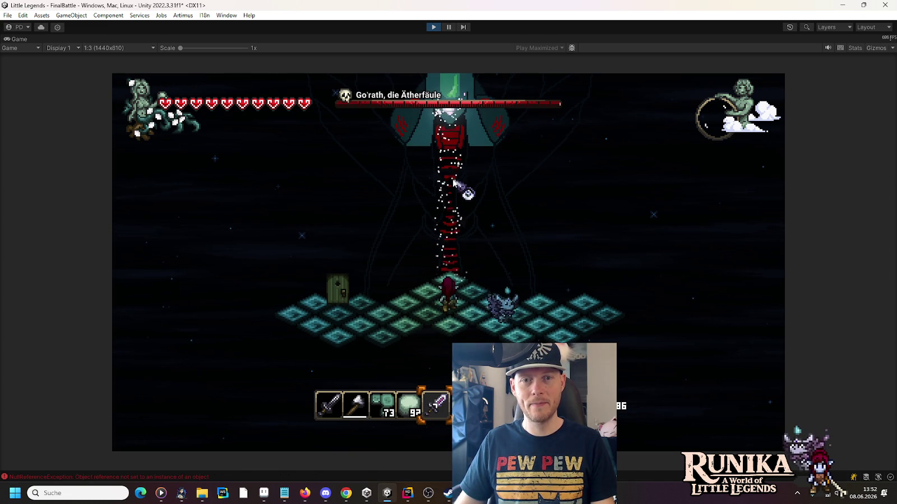
pyautogui.click(454, 183)
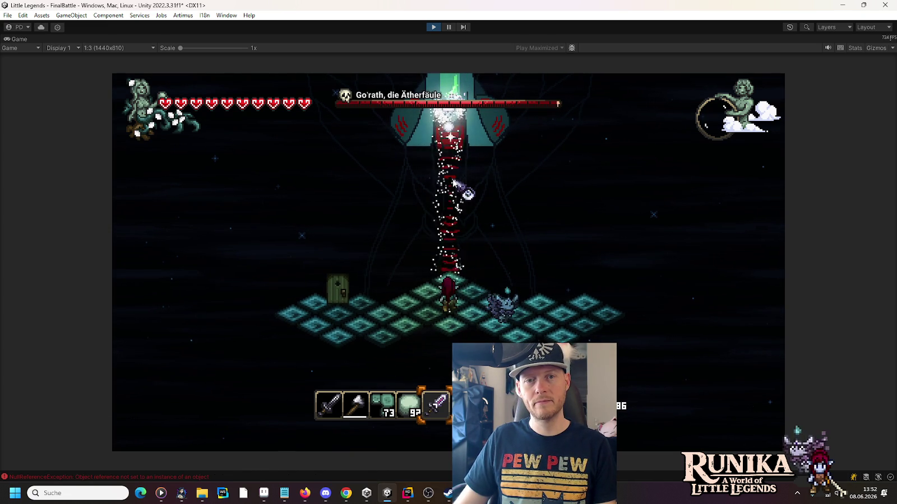
pyautogui.click(454, 183)
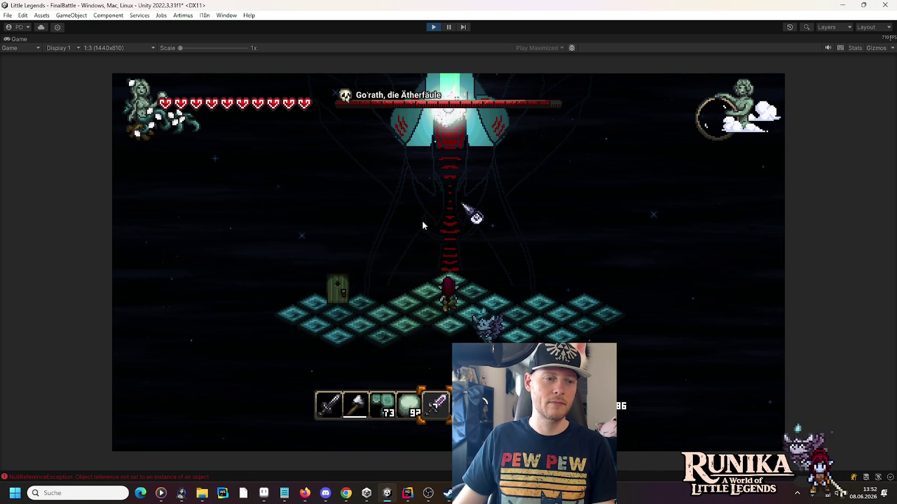
pyautogui.click(141, 476)
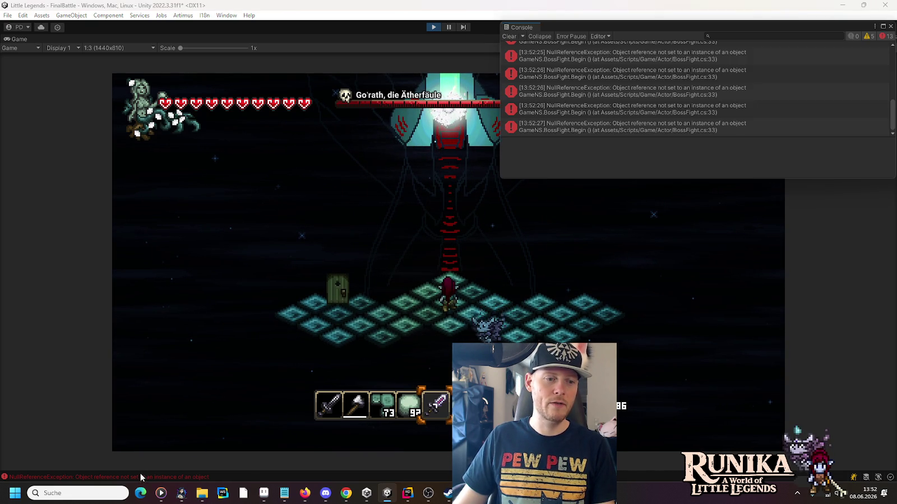
# Check the BossFight.cs error, assign StateMachine to Gorath's State Machine 2 field, and restart play.
pyautogui.doubleClick(611, 93)
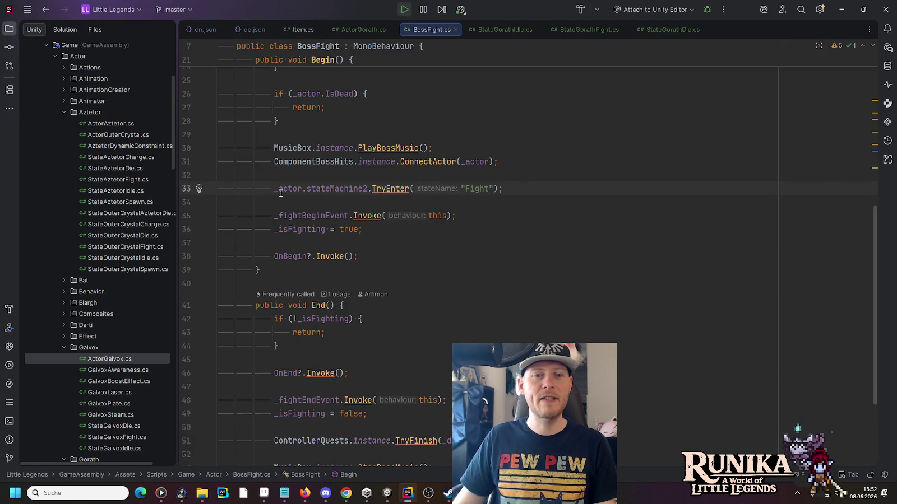
pyautogui.hotkey('alt', 'Tab')
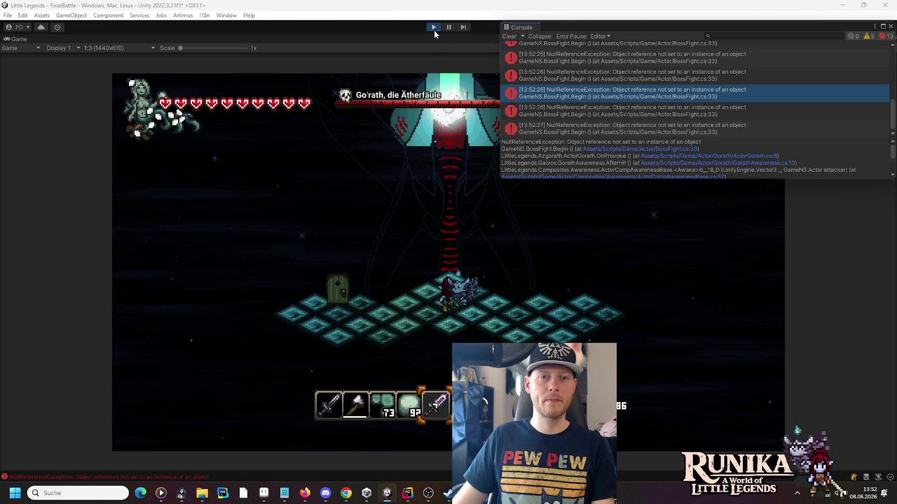
pyautogui.click(434, 26)
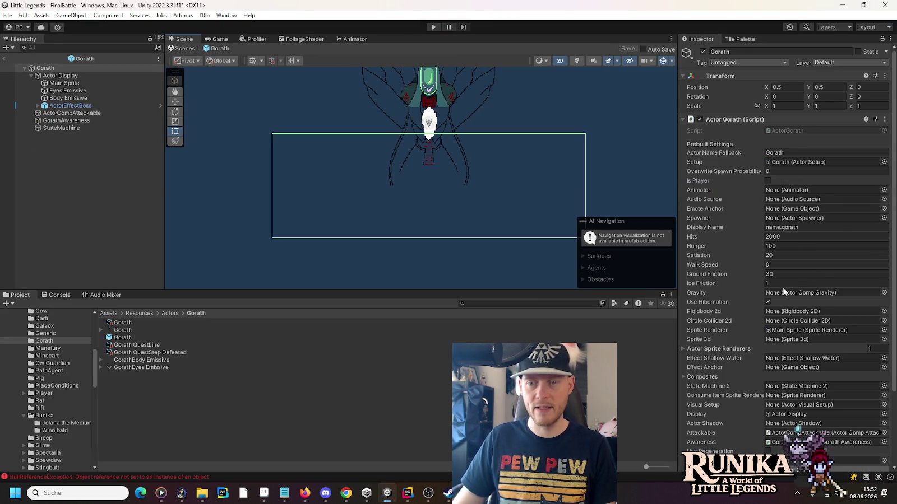
pyautogui.scroll(-3, 783, 291)
pyautogui.moveTo(61, 128)
pyautogui.mouseDown()
pyautogui.moveTo(822, 296)
pyautogui.moveTo(813, 296)
pyautogui.mouseUp()
pyautogui.click(435, 26)
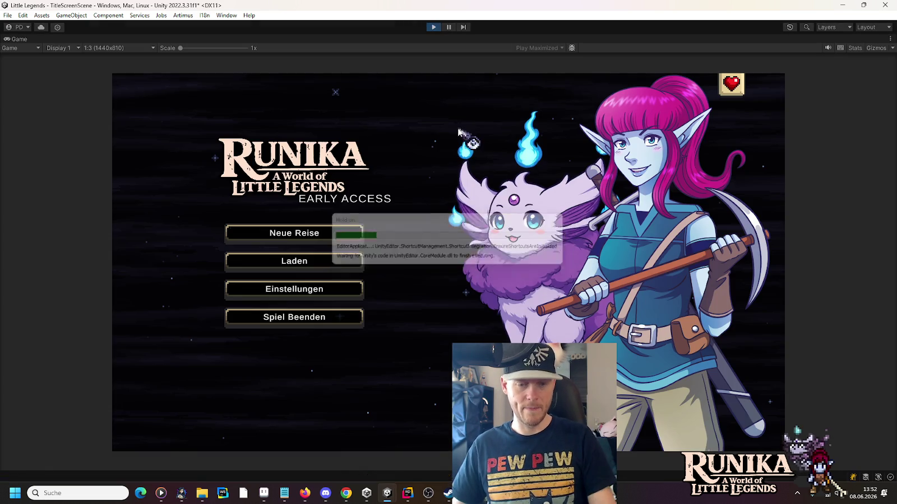
# Load the first Lynea save and maneuver the player into position under Go'rath.
pyautogui.click(343, 263)
pyautogui.click(353, 227)
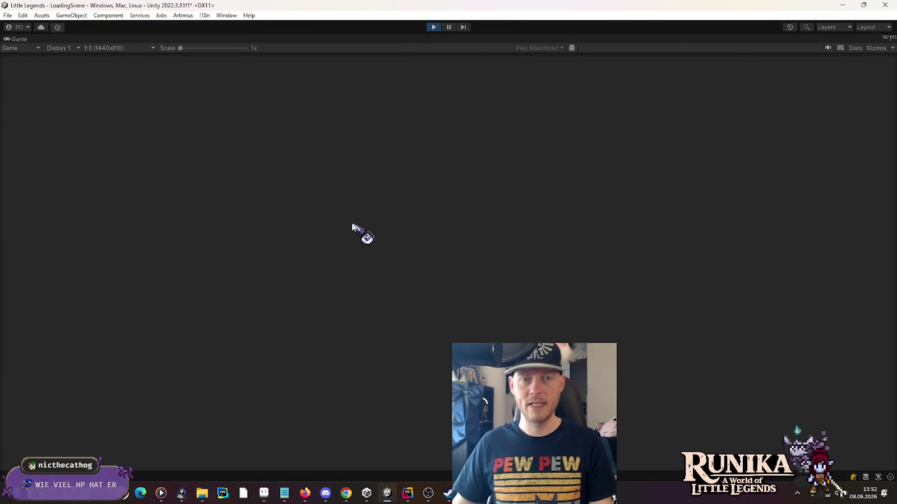
pyautogui.click(398, 363)
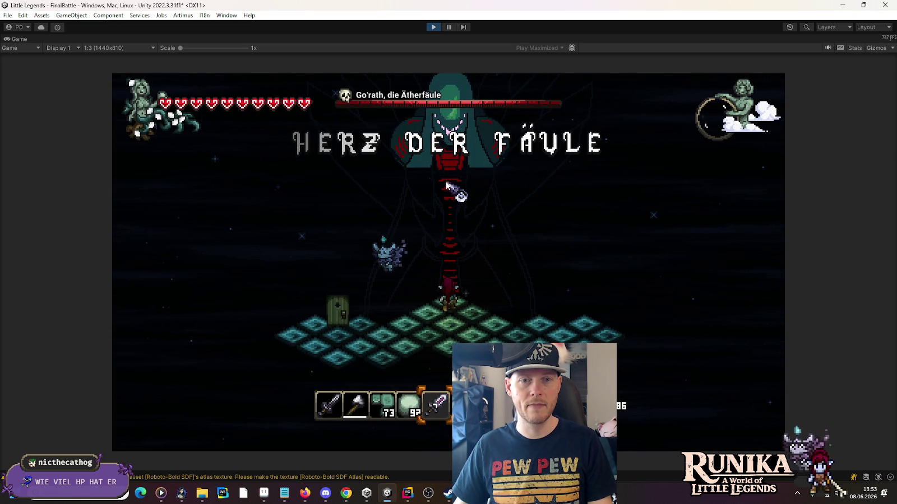
pyautogui.press('d')
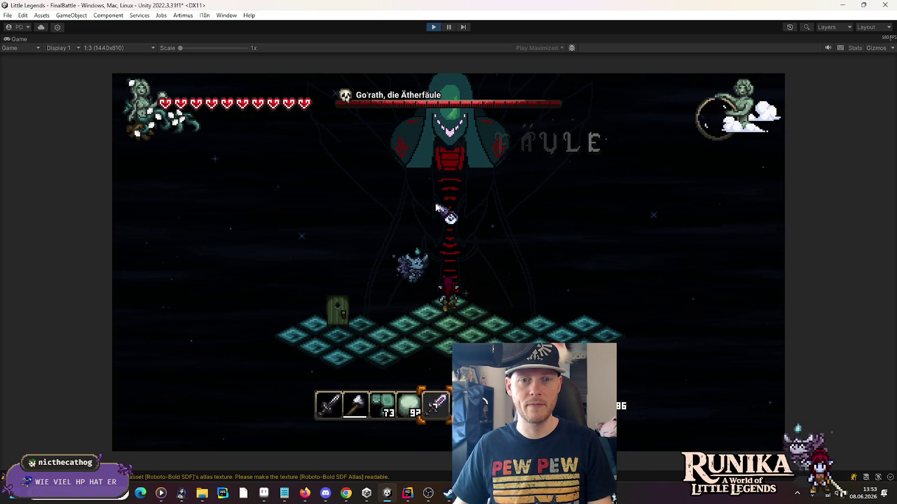
pyautogui.press('d')
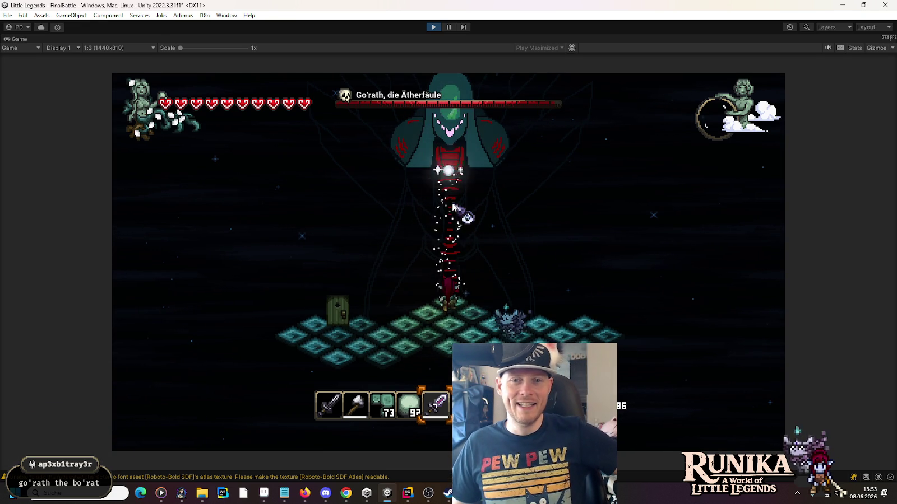
pyautogui.press('w')
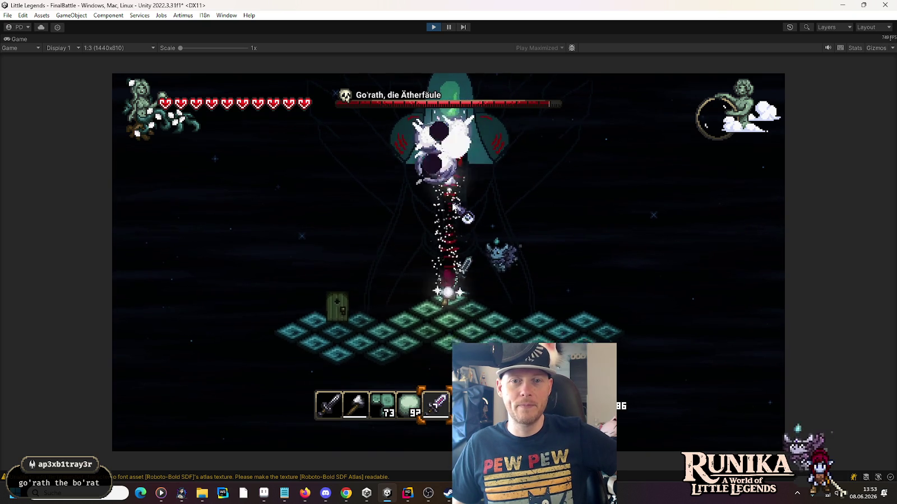
pyautogui.press('a')
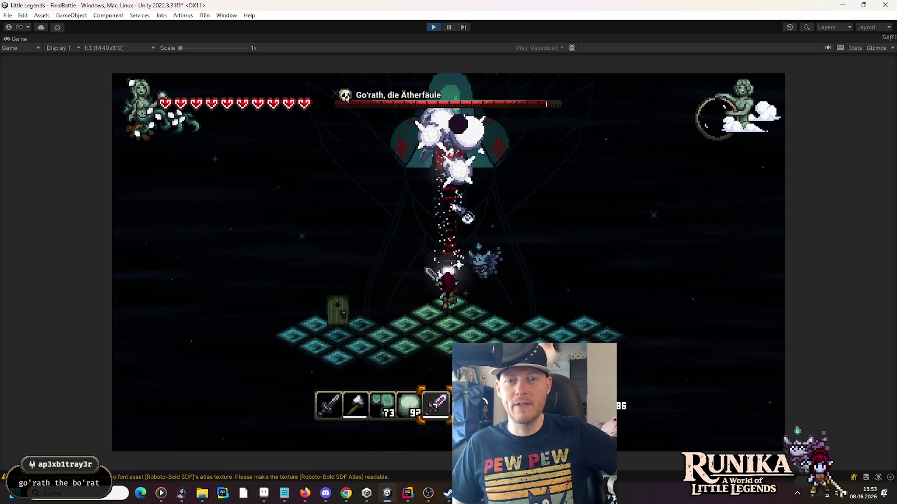
pyautogui.press('a')
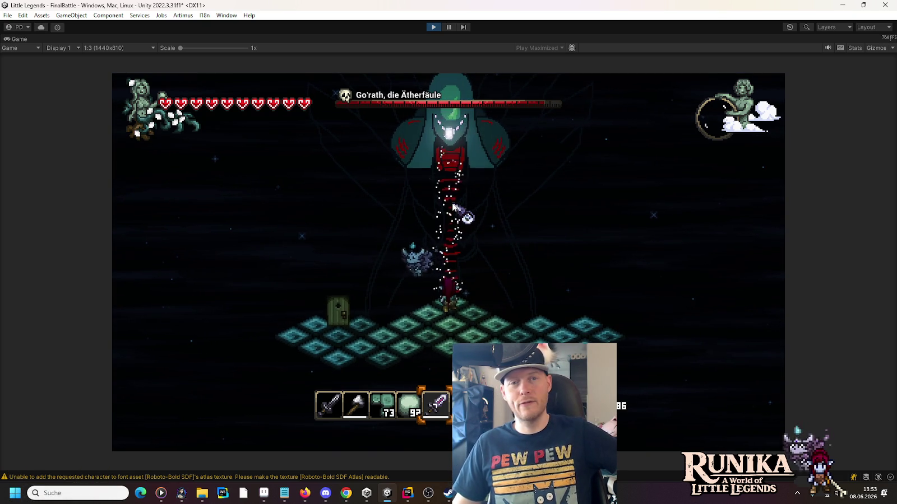
pyautogui.press('a')
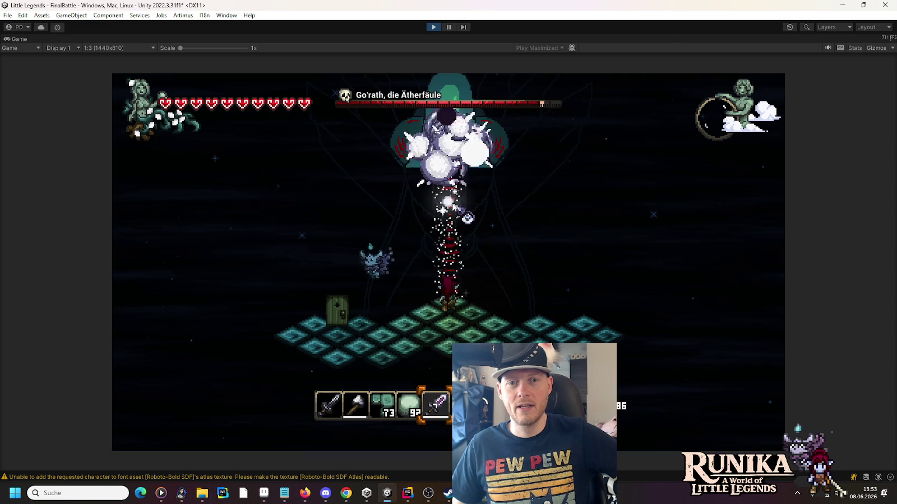
# Fire repeatedly at Go'rath to drain its health bar.
pyautogui.click(452, 207)
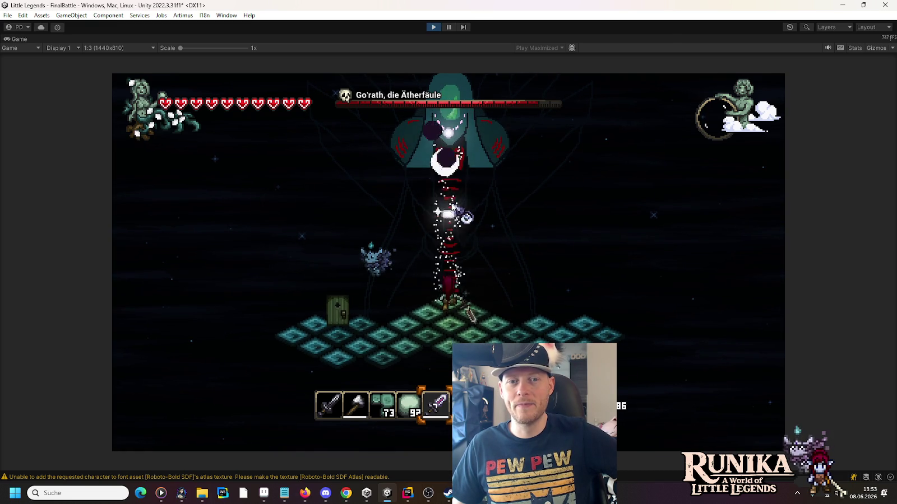
pyautogui.click(452, 206)
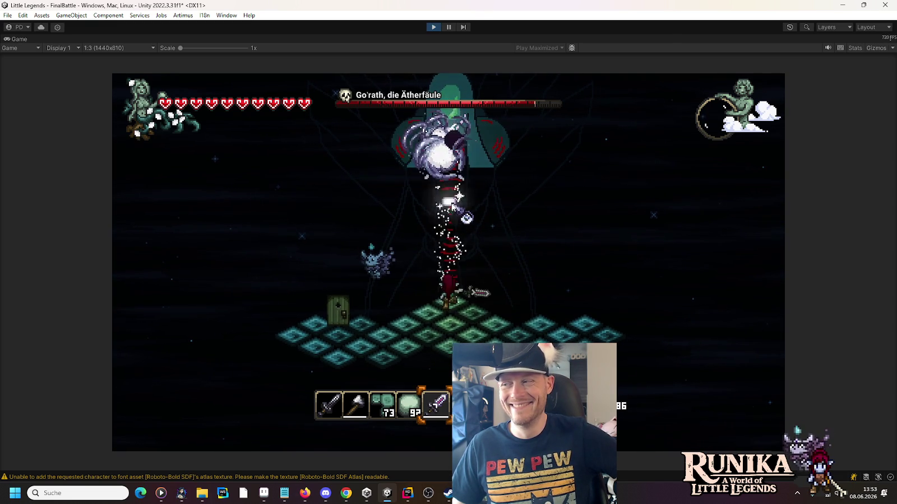
pyautogui.click(452, 207)
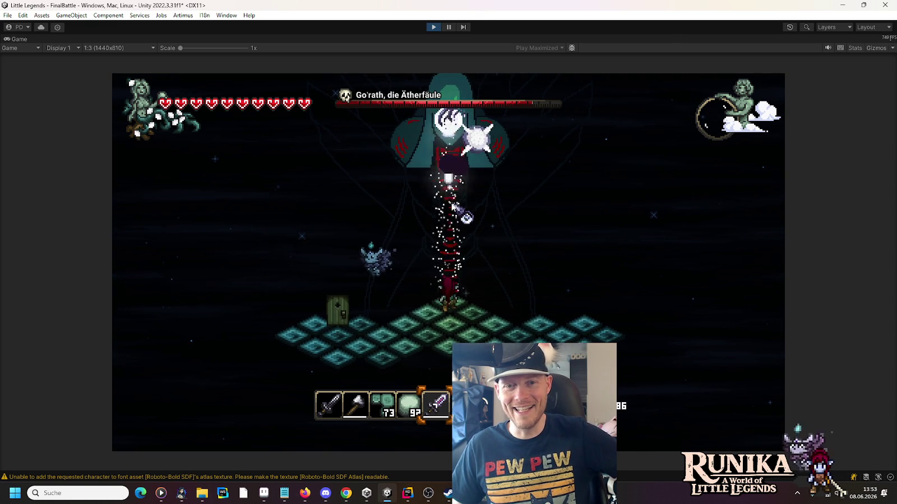
pyautogui.click(452, 206)
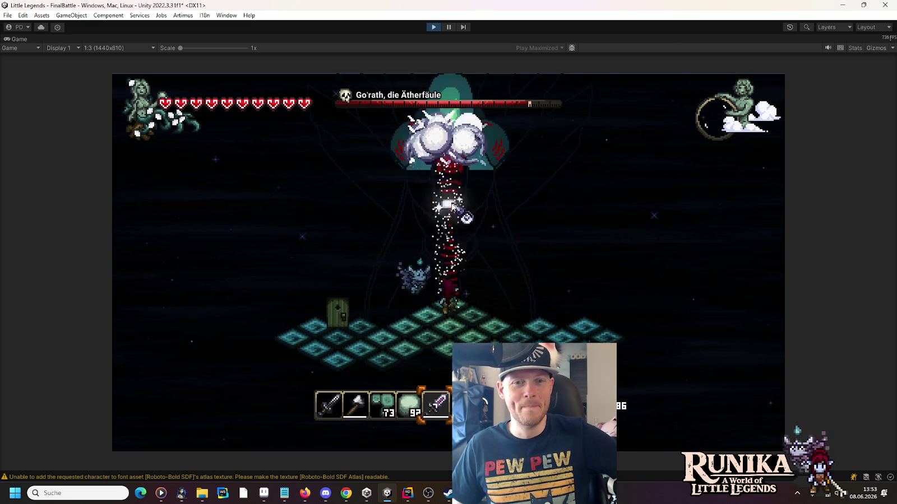
pyautogui.click(452, 206)
pyautogui.click(452, 206)
pyautogui.click(452, 206)
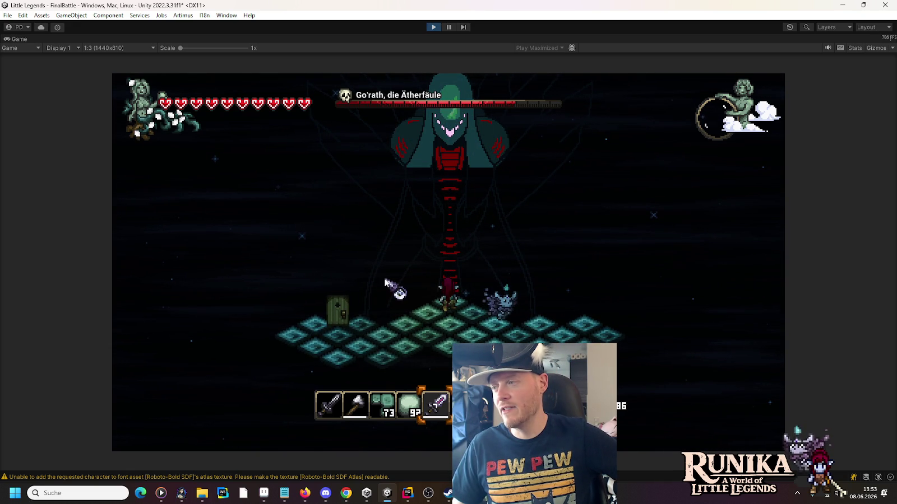
pyautogui.click(448, 225)
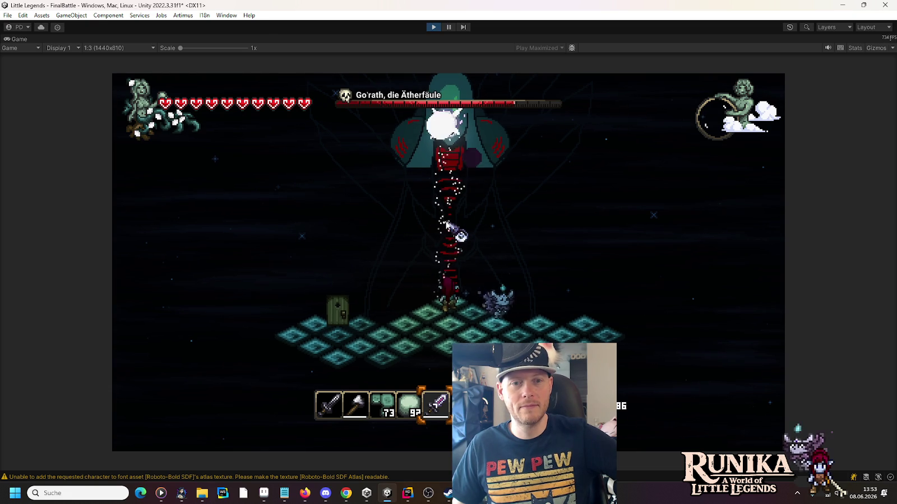
pyautogui.click(452, 227)
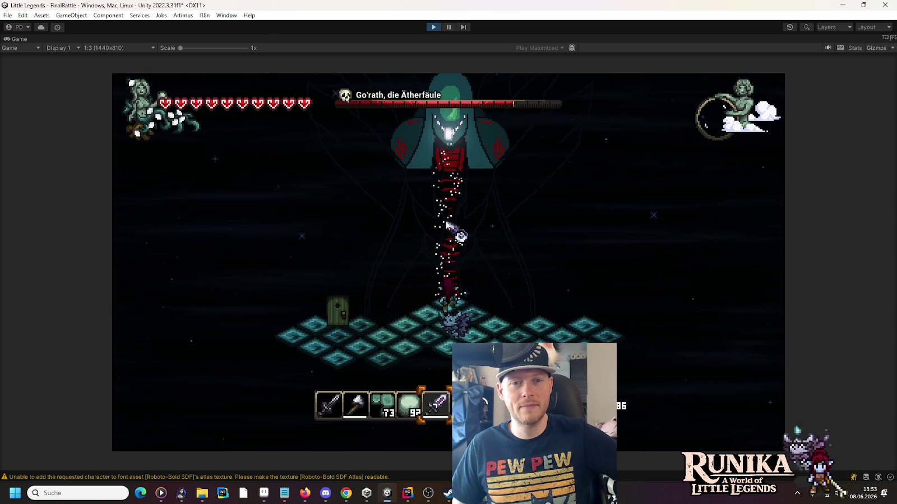
pyautogui.click(513, 109)
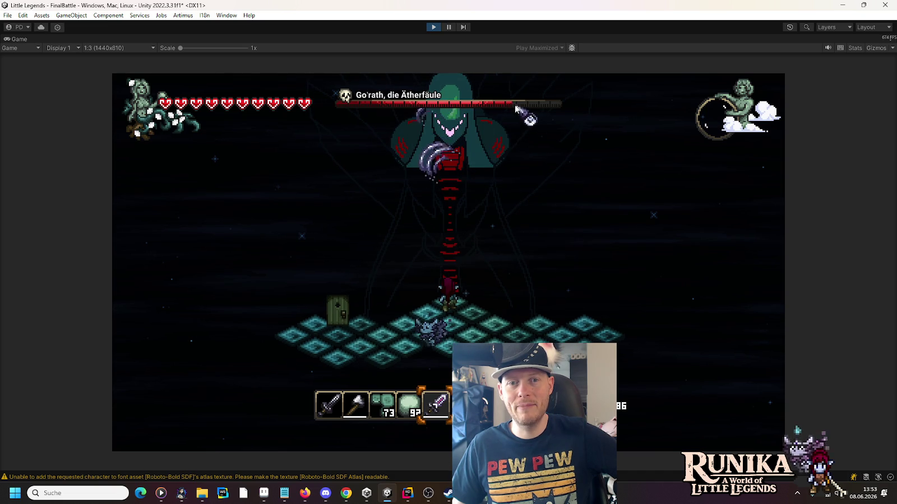
pyautogui.click(461, 194)
pyautogui.click(461, 193)
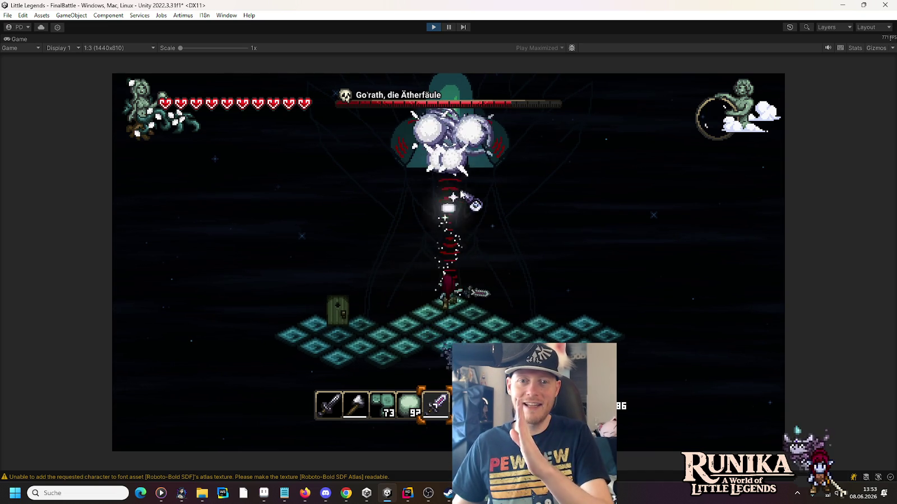
pyautogui.click(461, 194)
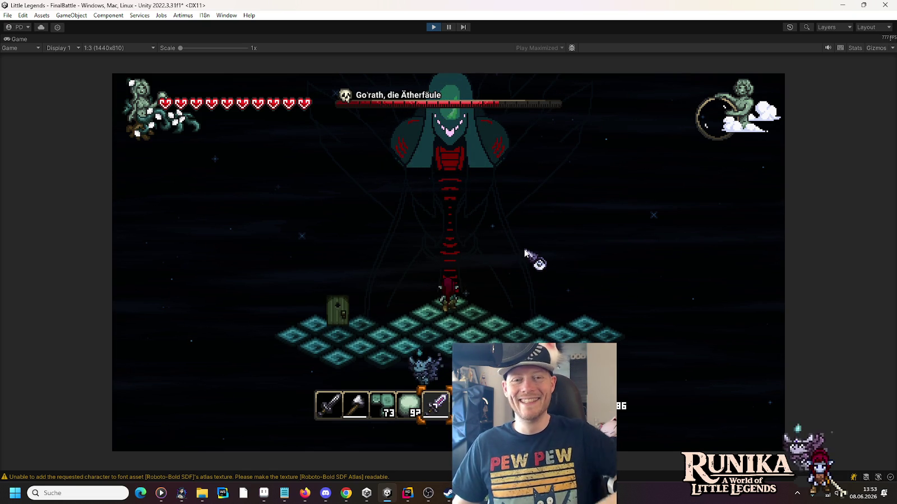
pyautogui.click(451, 221)
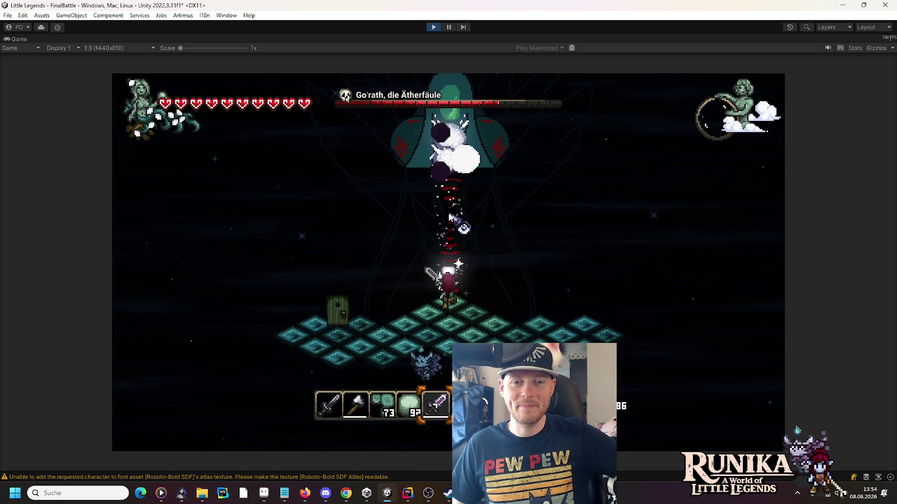
# Move up toward the boss, land more hits, then stop play mode.
pyautogui.press('w')
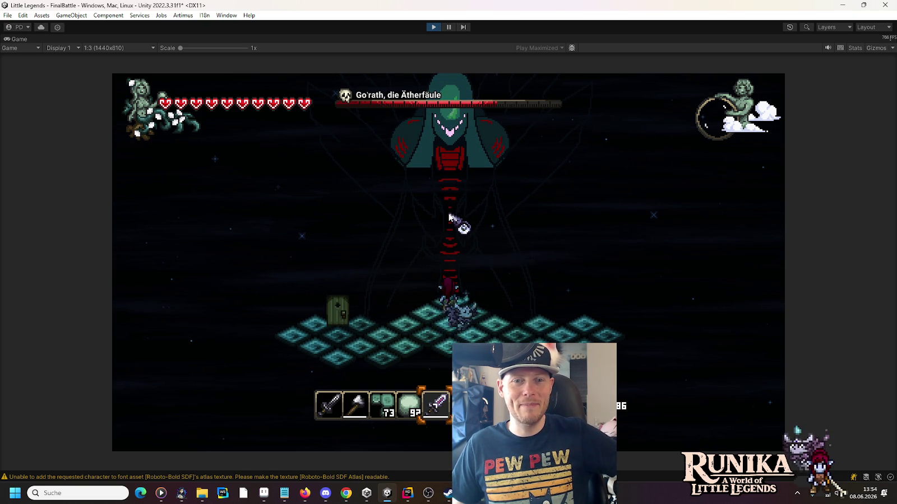
pyautogui.click(452, 218)
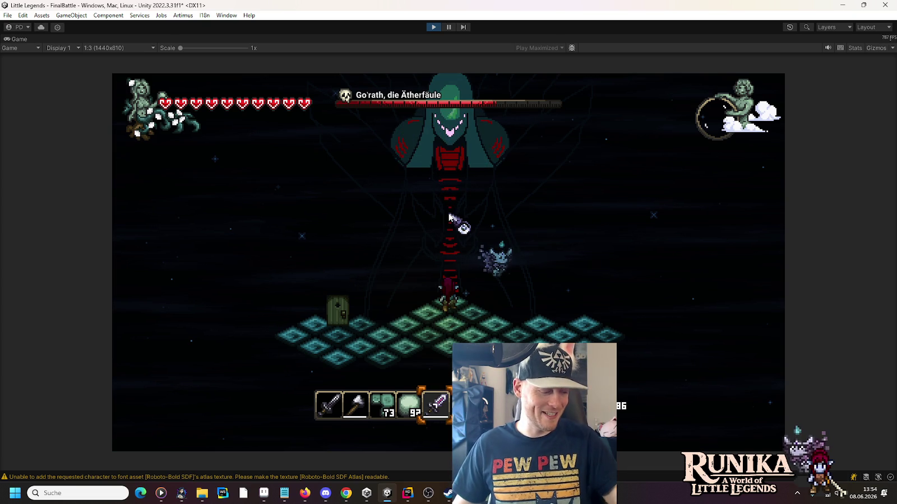
pyautogui.click(450, 215)
pyautogui.click(451, 218)
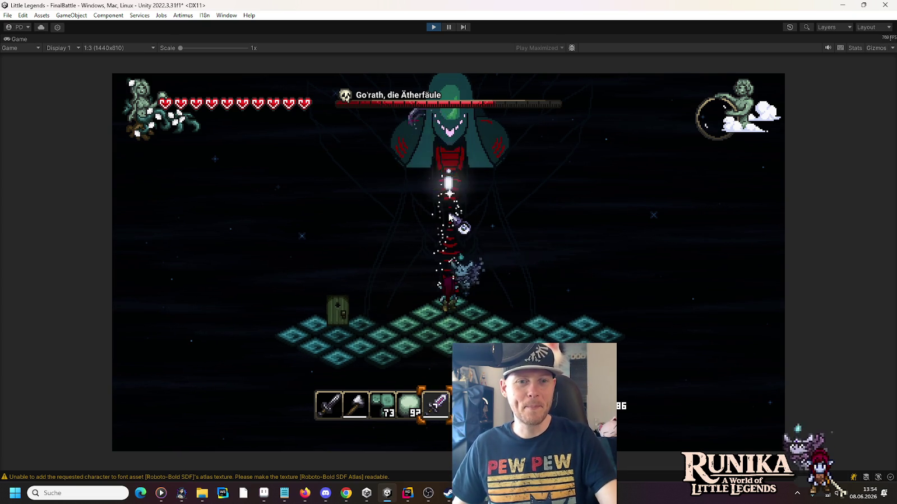
pyautogui.click(450, 216)
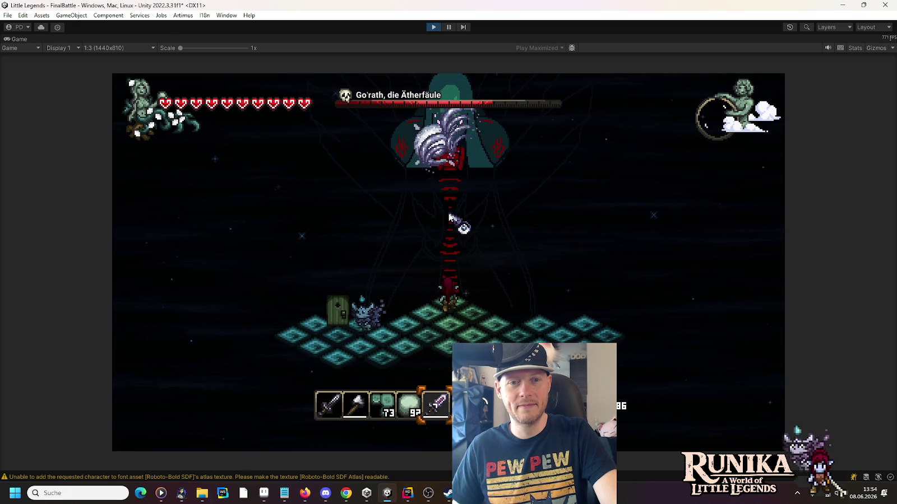
pyautogui.click(449, 216)
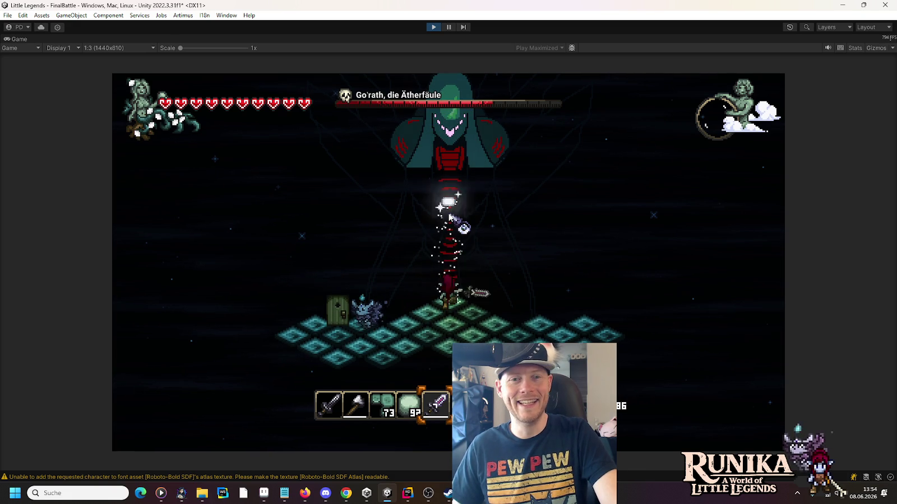
pyautogui.click(450, 216)
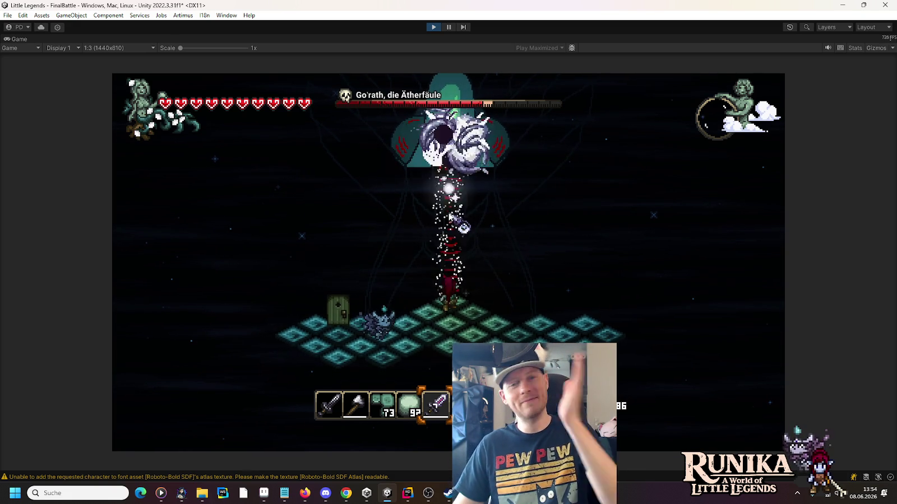
pyautogui.click(435, 26)
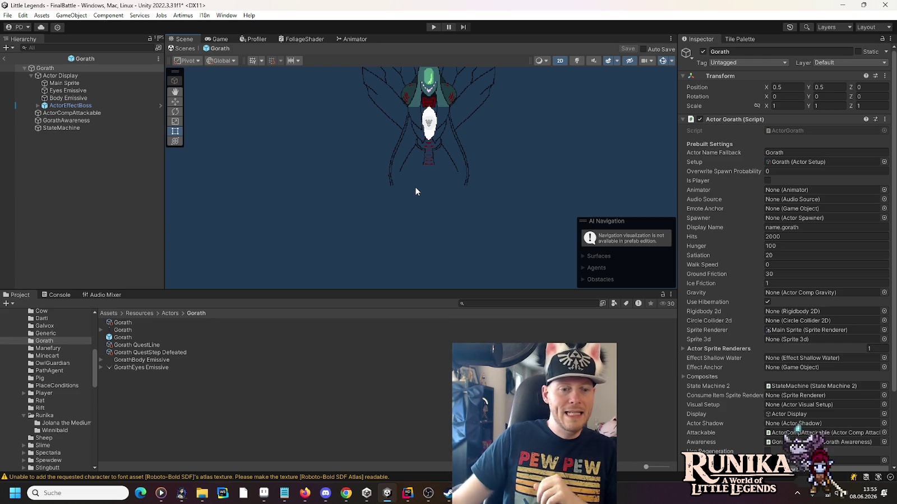
pyautogui.moveTo(203, 499)
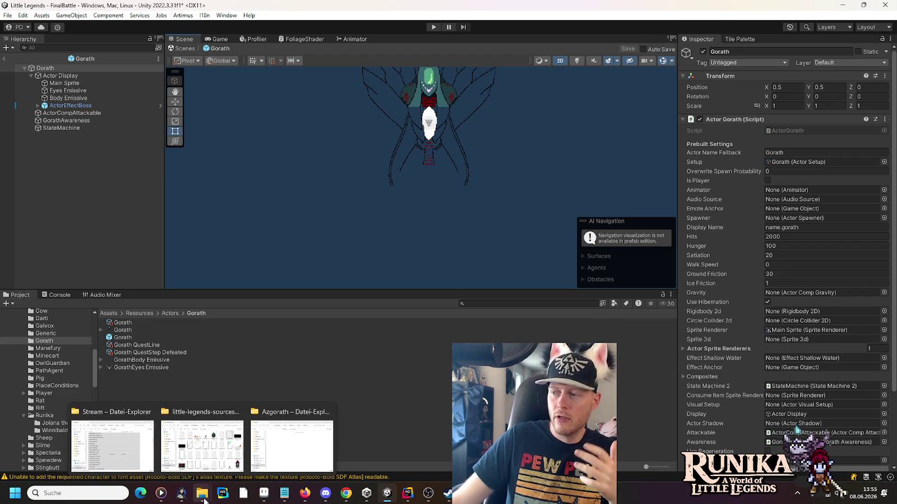
# Open audio/music/boss in little-legends-sources, play I4-Adventure - Crimson Crisis.ogg, then pause playback.
pyautogui.click(202, 443)
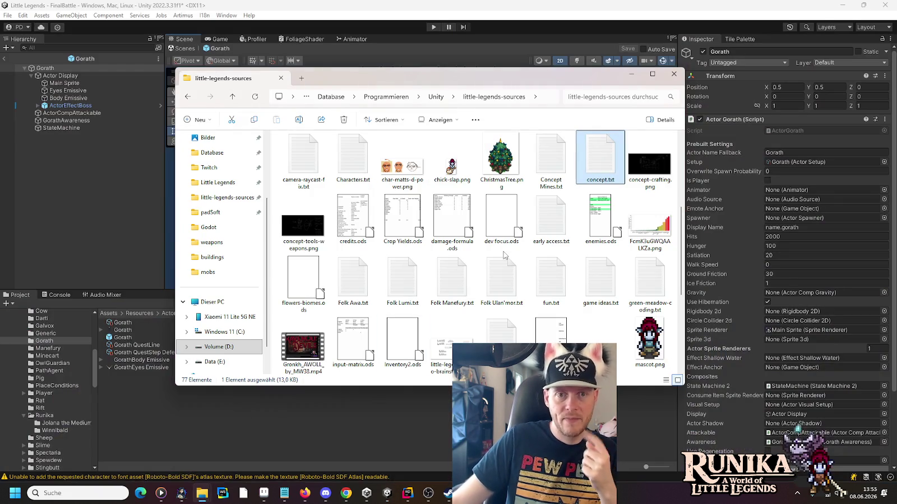
pyautogui.scroll(-3, 452, 177)
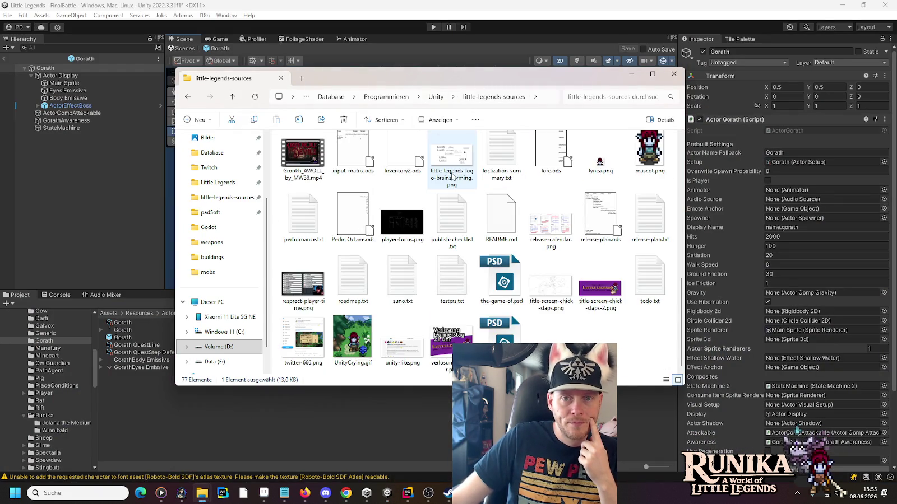
pyautogui.scroll(5, 452, 177)
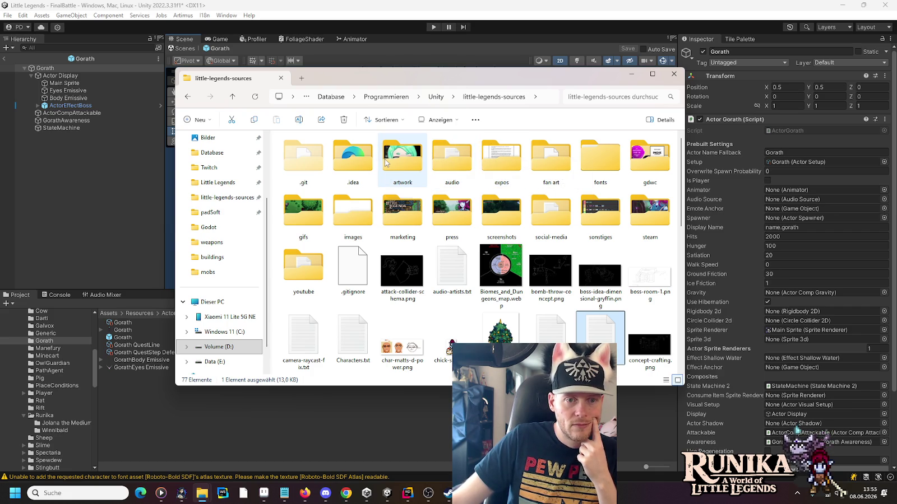
pyautogui.doubleClick(454, 160)
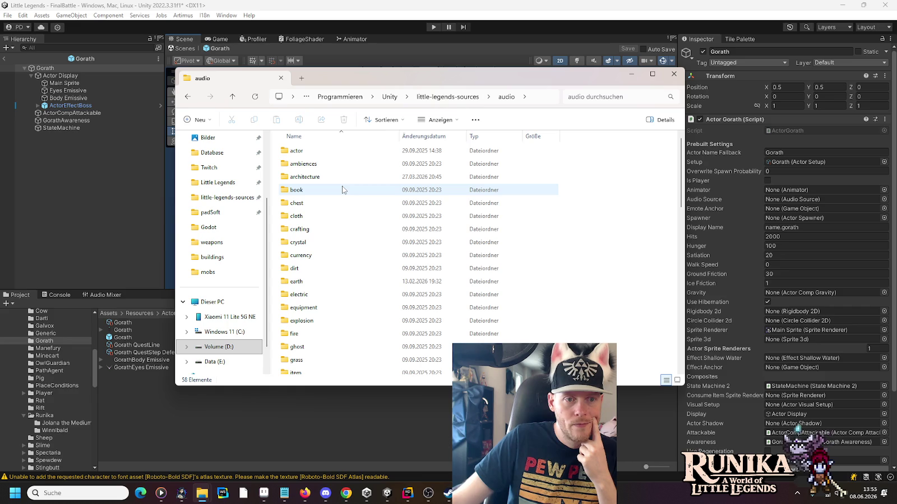
pyautogui.scroll(-5, 342, 190)
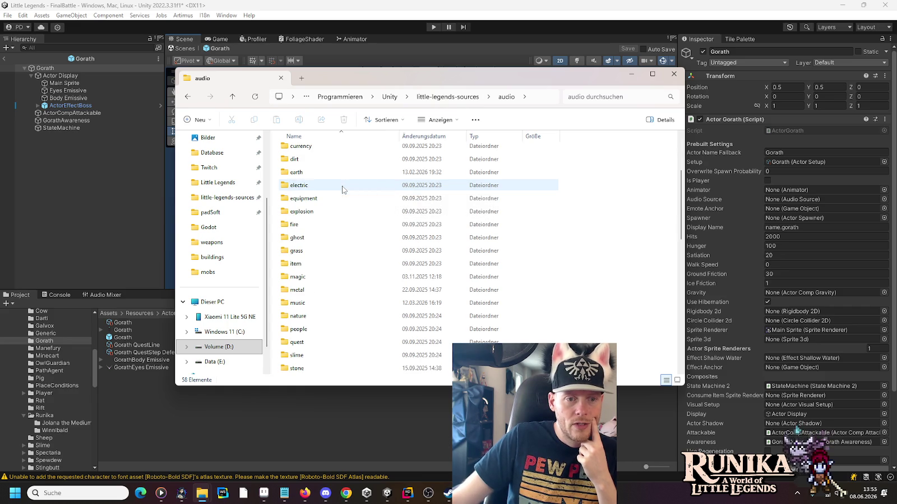
pyautogui.doubleClick(316, 225)
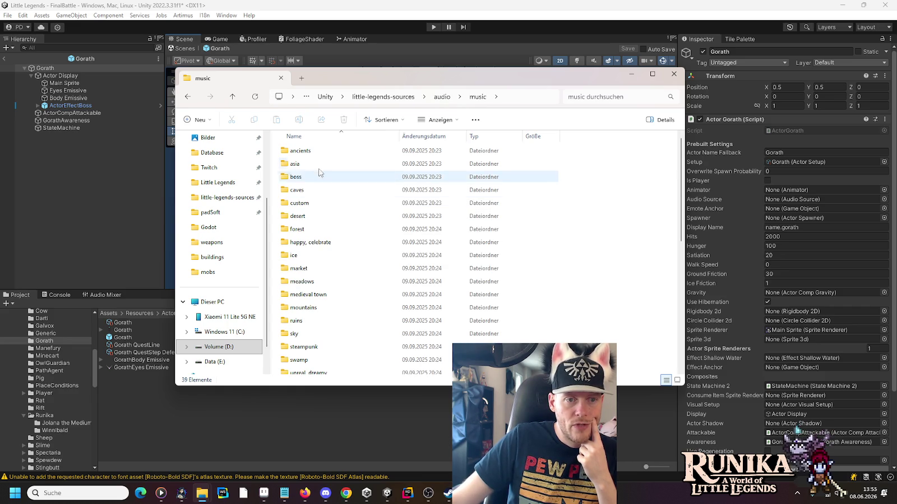
pyautogui.doubleClick(314, 178)
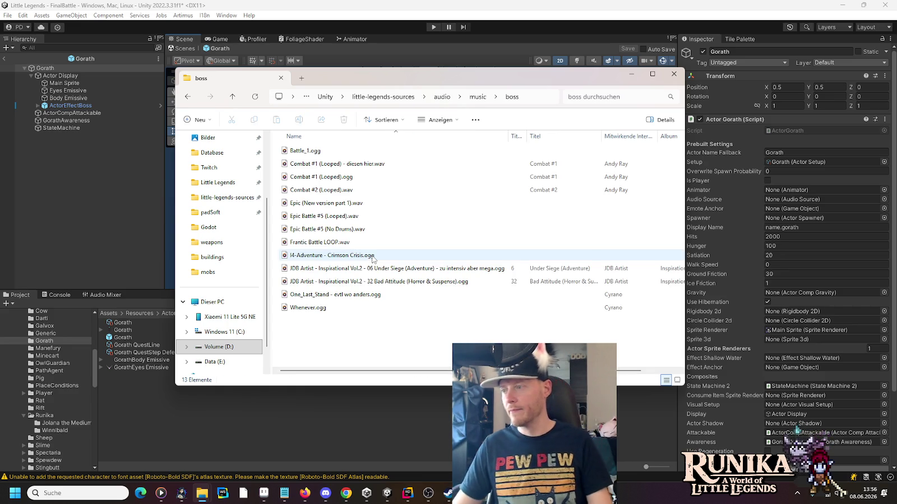
pyautogui.doubleClick(372, 256)
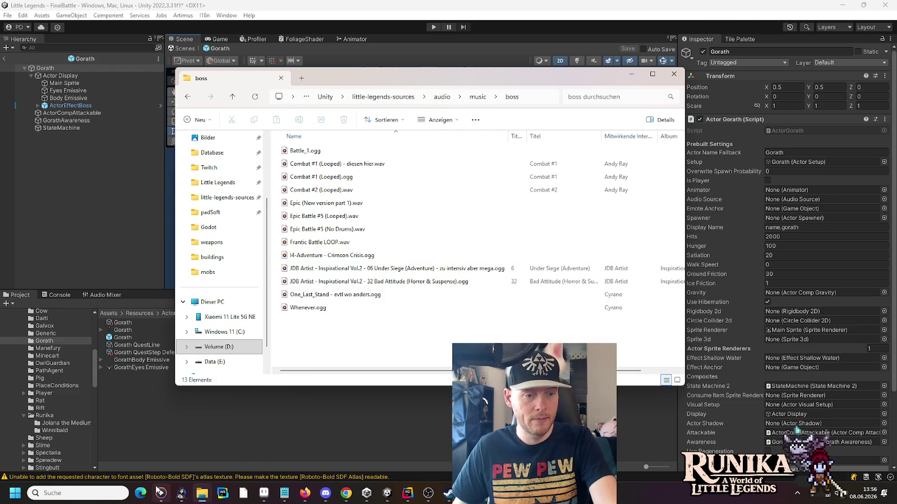
pyautogui.press('space')
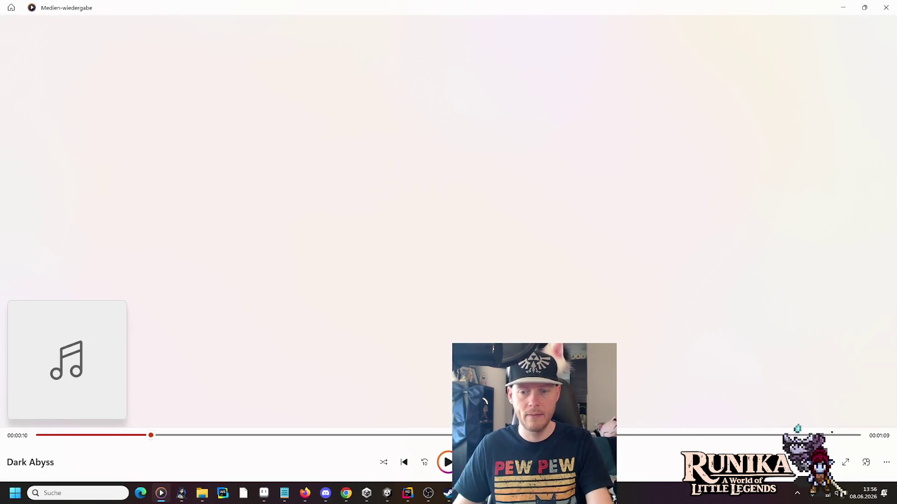
# Check the playback volume and bring the boss music folder window back up.
pyautogui.click(825, 462)
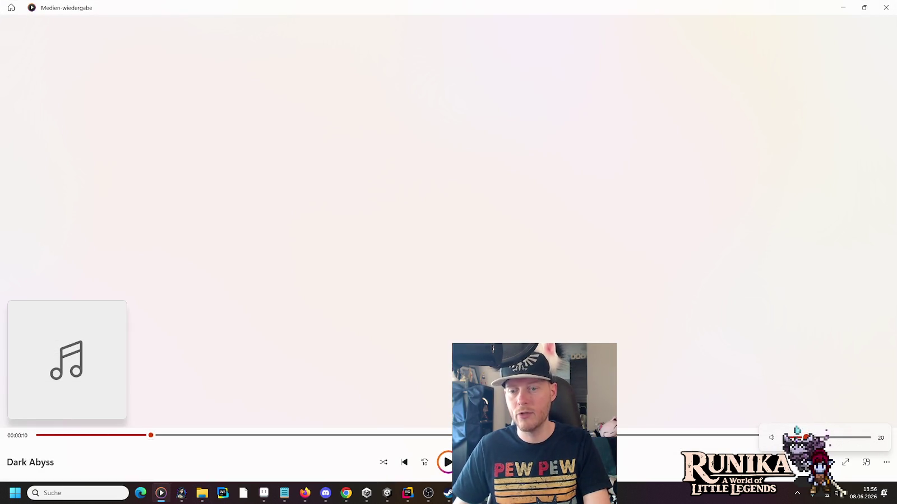
pyautogui.moveTo(202, 493)
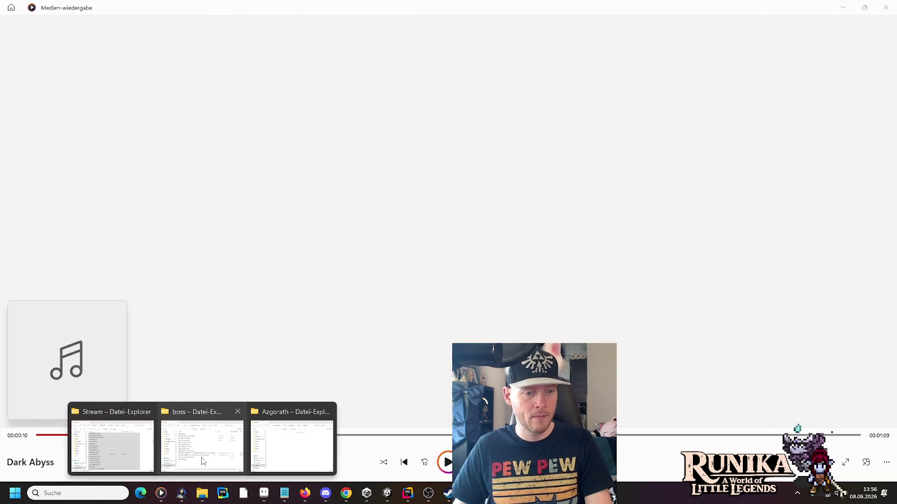
pyautogui.moveTo(223, 463)
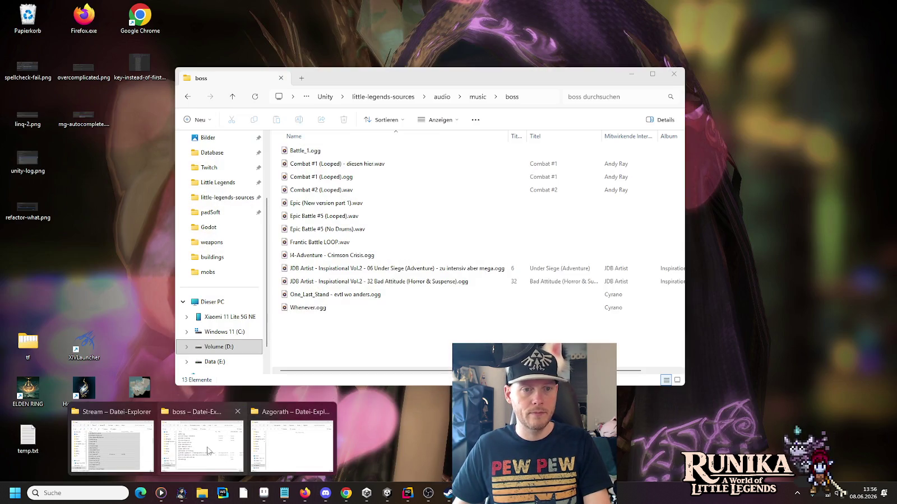
pyautogui.click(202, 448)
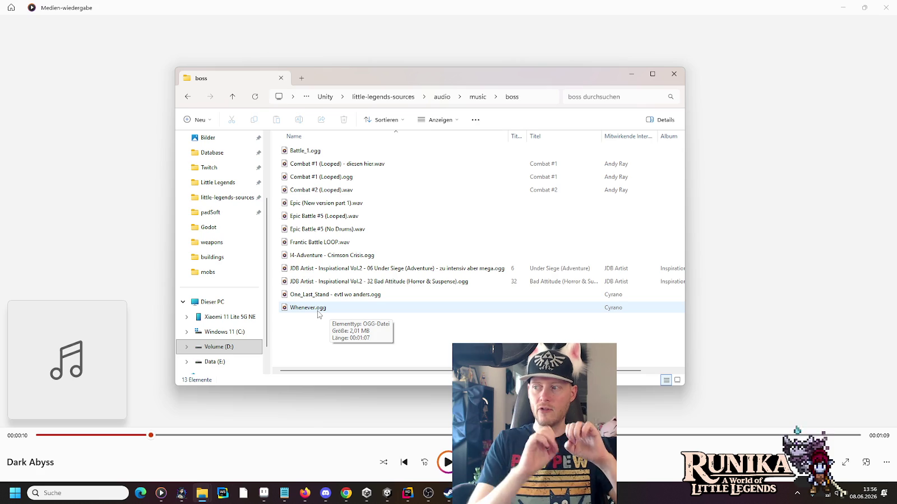
# Play Whenever from the boss folder, skipping ahead to about 21 then 48 seconds.
pyautogui.doubleClick(308, 308)
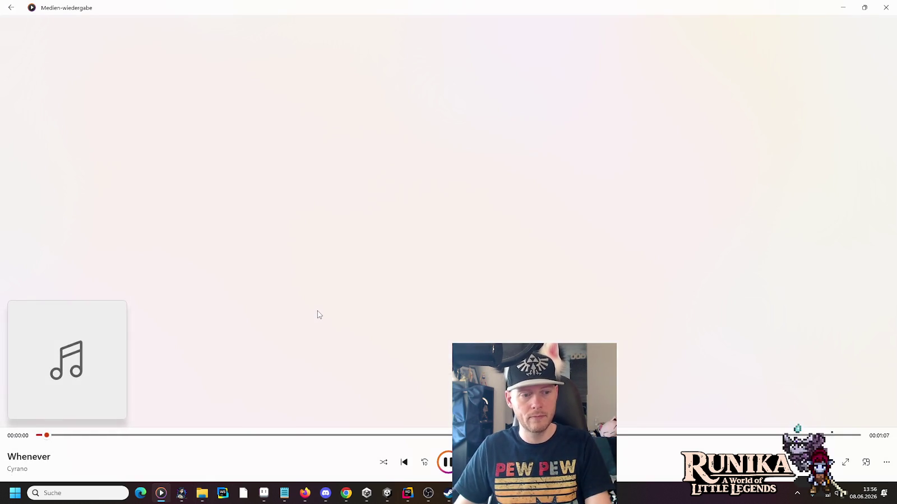
pyautogui.click(293, 436)
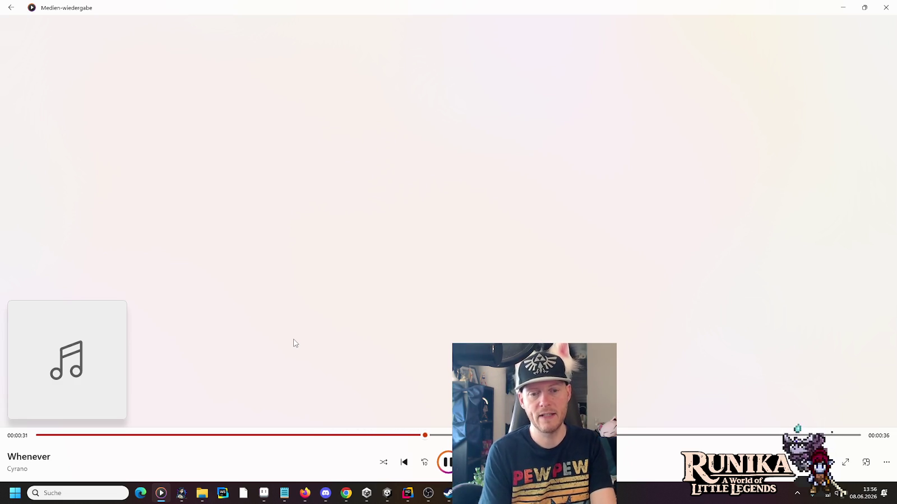
pyautogui.click(616, 438)
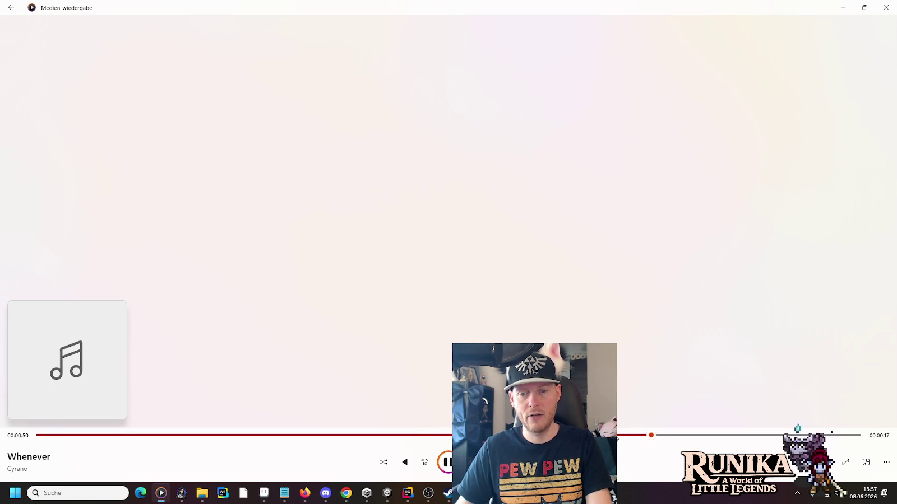
pyautogui.hotkey('alt', 'Tab')
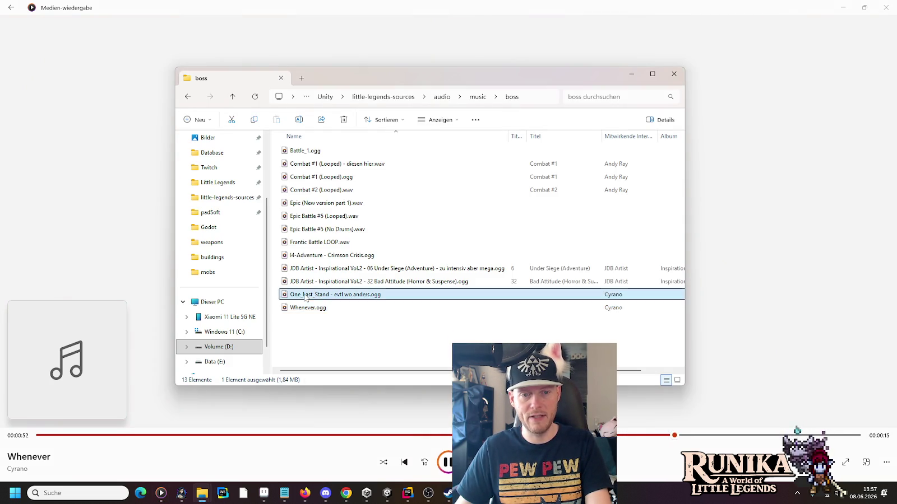
# Audition One_Last_Stand - evtl wo anders, skipping ahead to about 44 seconds.
pyautogui.click(386, 418)
pyautogui.click(332, 435)
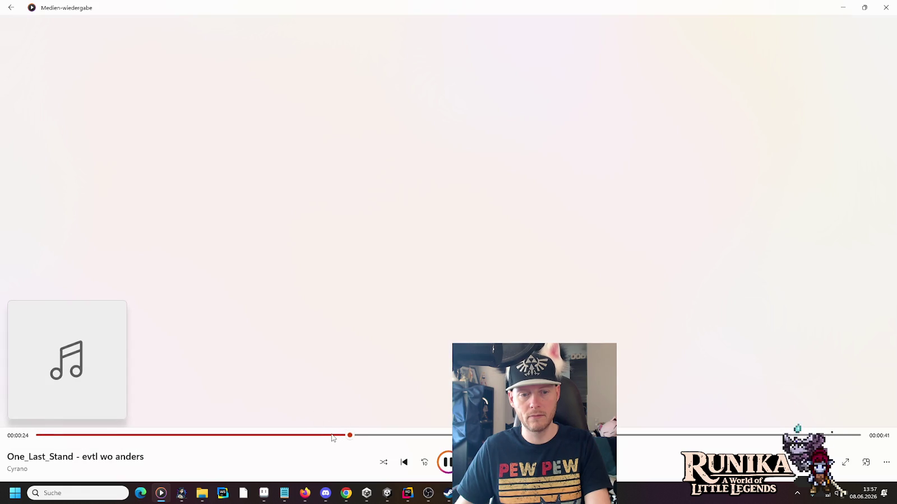
pyautogui.click(594, 436)
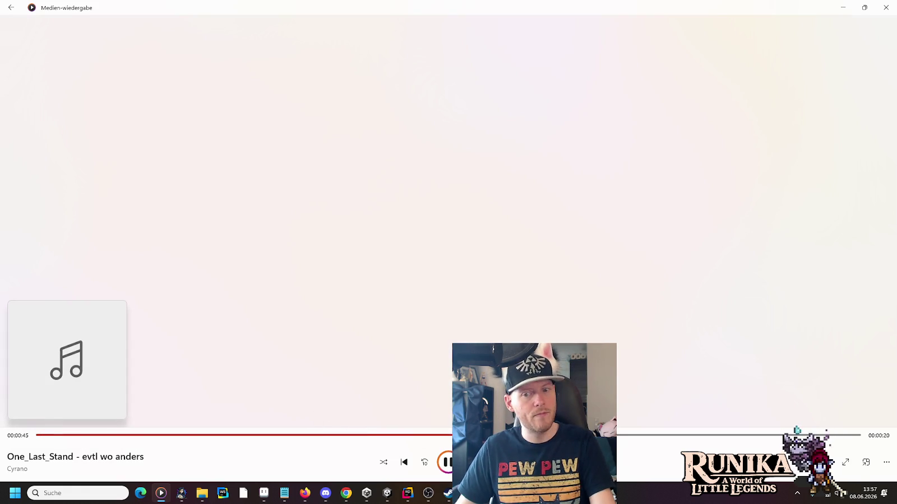
pyautogui.hotkey('alt', 'Tab')
# Play Bad Attitude (Horror & Suspense) from about 24 seconds, then start Under Siege (Adventure).
pyautogui.click(327, 285)
pyautogui.doubleClick(327, 286)
pyautogui.click(285, 436)
pyautogui.hotkey('alt', 'Tab')
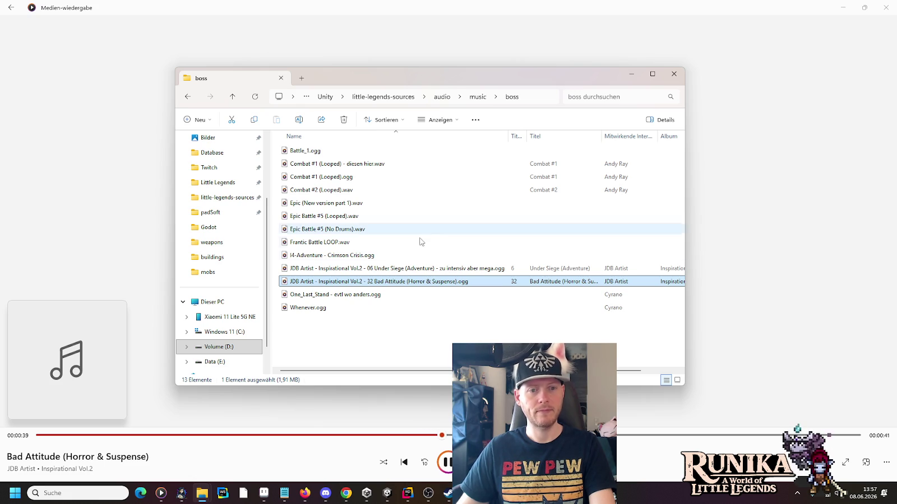
pyautogui.doubleClick(380, 271)
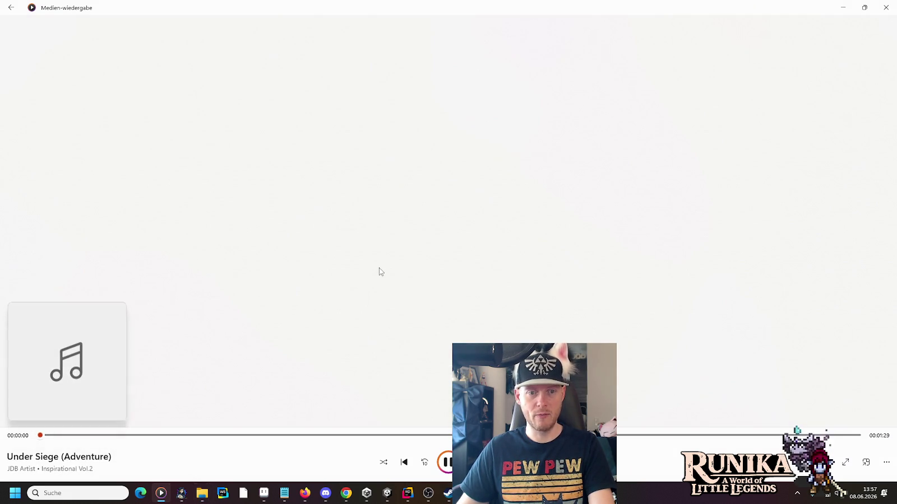
# Skip Under Siege (Adventure) ahead to about 31 seconds, pause it, then resume playback.
pyautogui.click(316, 437)
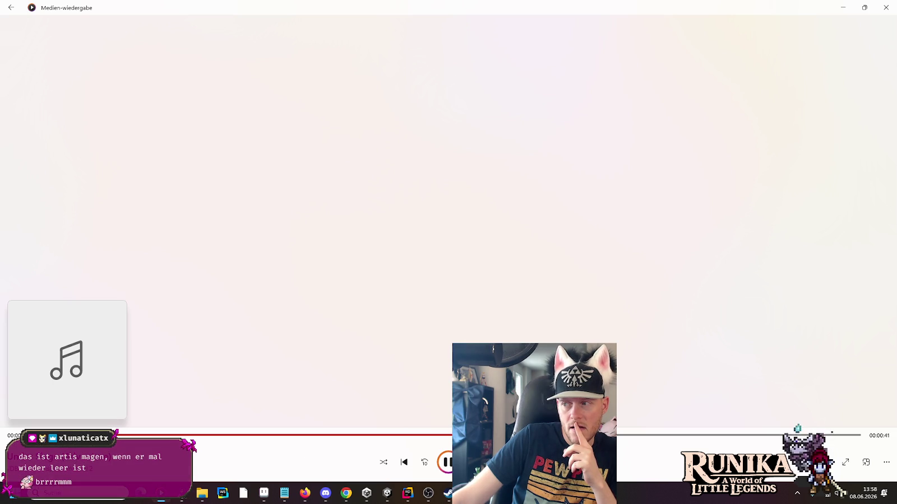
pyautogui.click(448, 464)
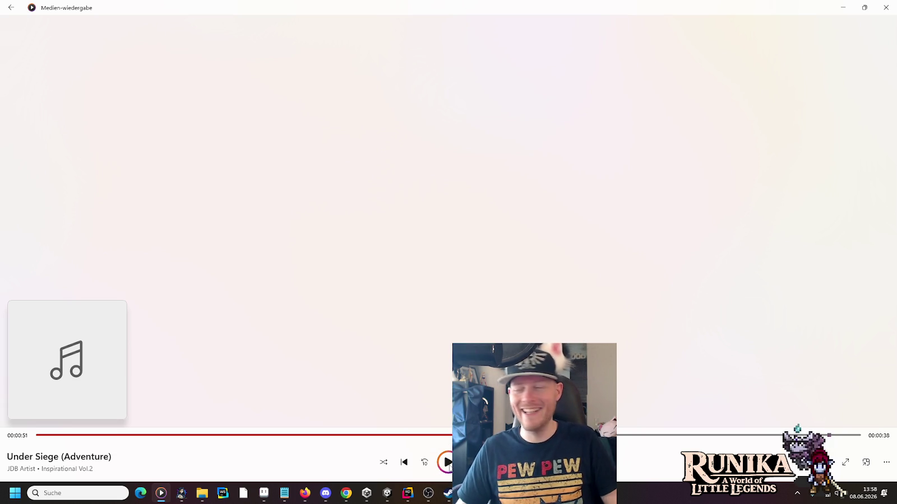
pyautogui.click(448, 463)
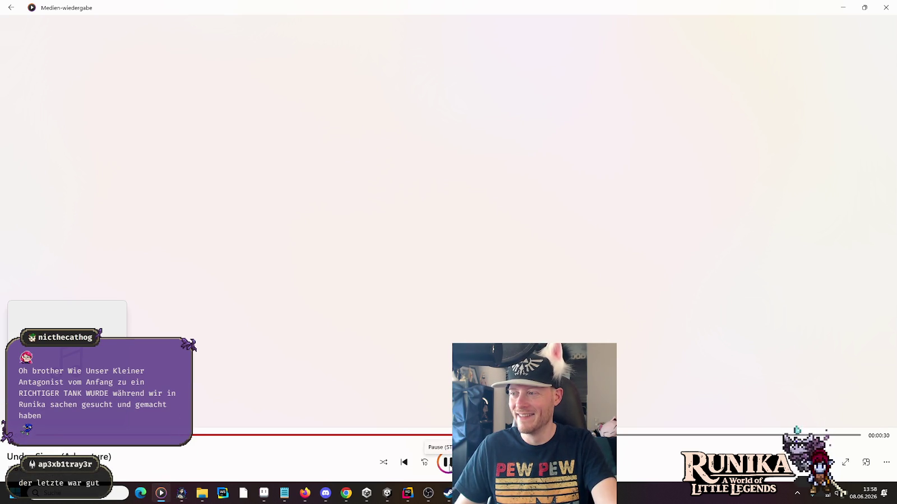
# Pause Under Siege (Adventure) briefly, then resume it.
pyautogui.click(448, 467)
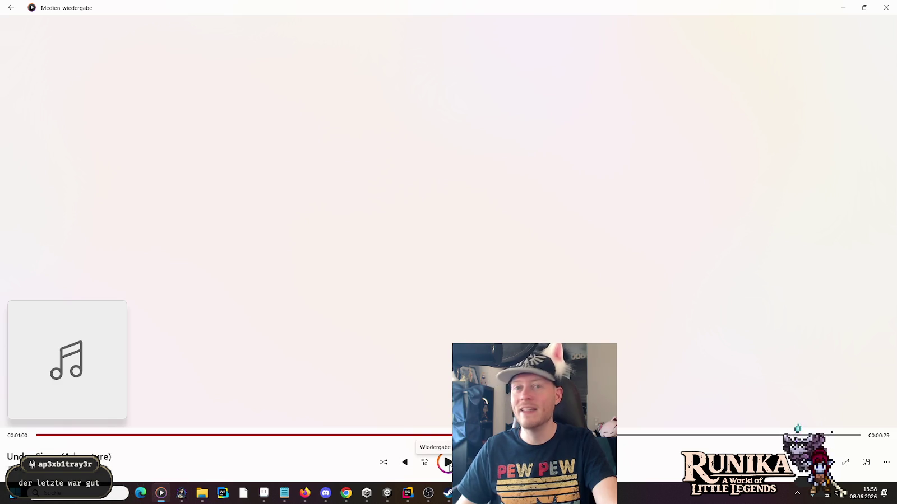
pyautogui.click(448, 463)
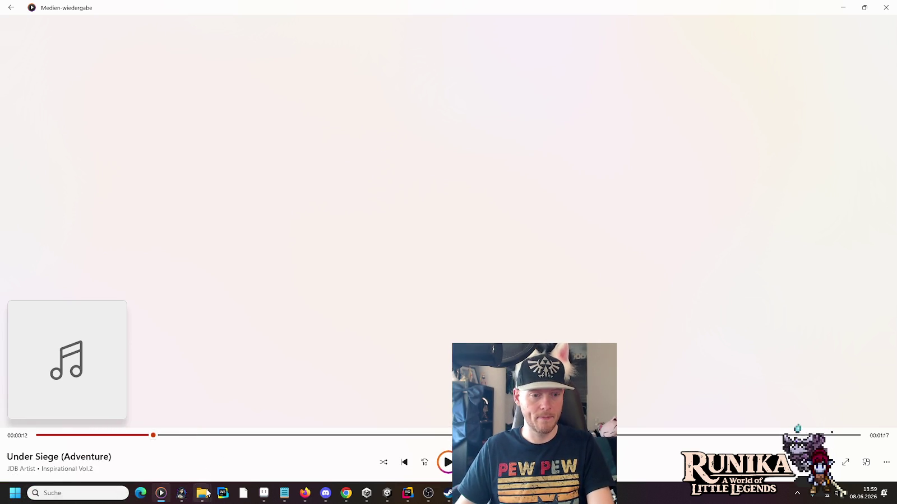
# In the Azgorath Explorer window, go up to Resources and glance into the Actors folder.
pyautogui.moveTo(202, 493)
pyautogui.click(265, 448)
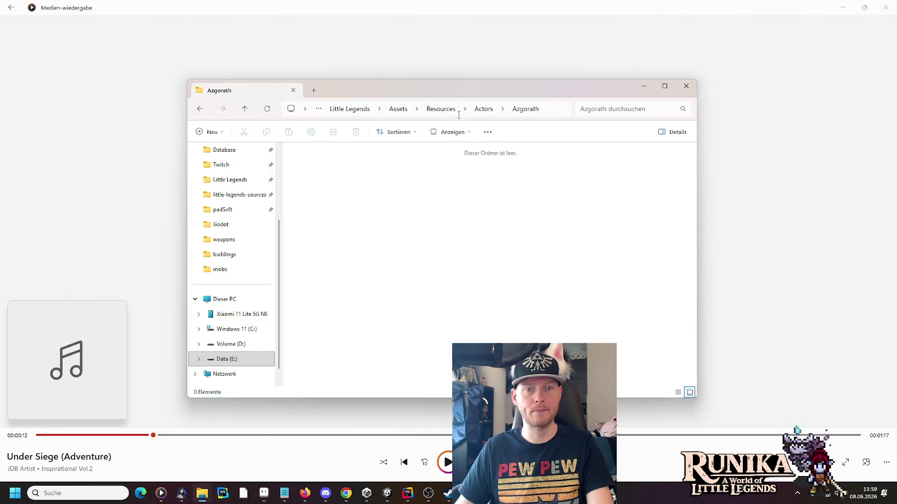
pyautogui.click(440, 110)
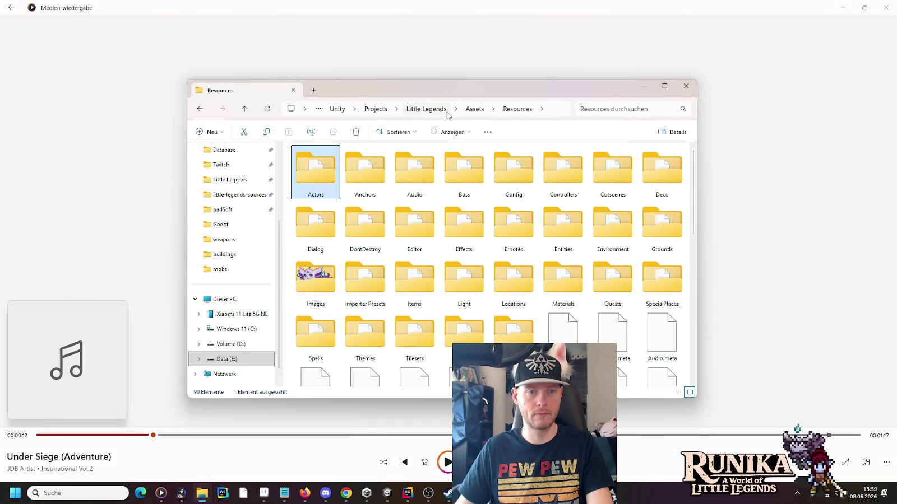
pyautogui.doubleClick(316, 175)
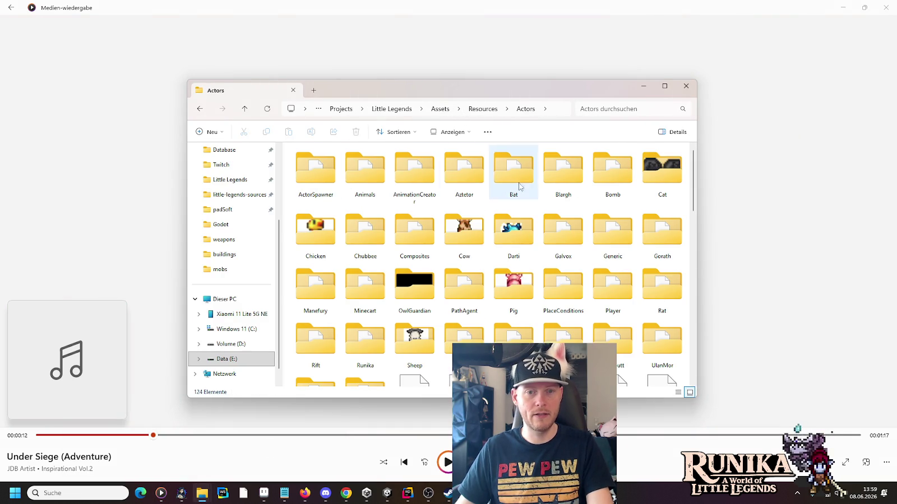
pyautogui.scroll(-5, 392, 289)
pyautogui.scroll(5, 393, 290)
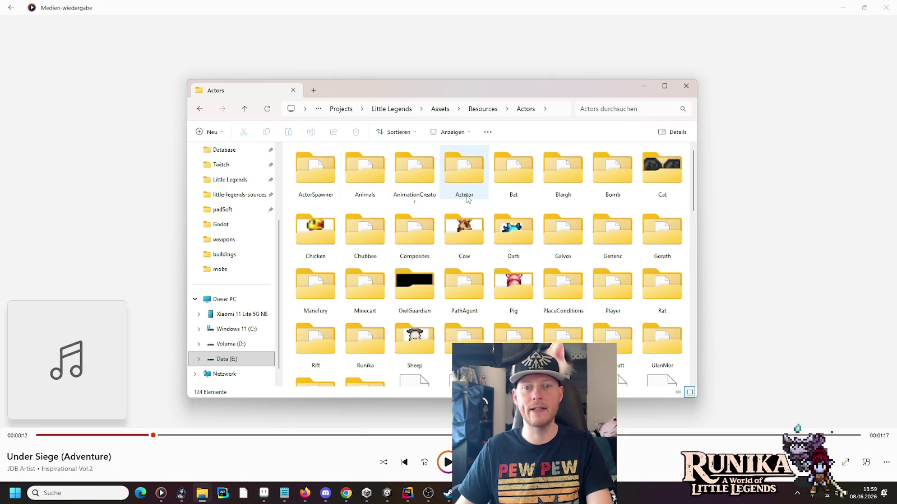
pyautogui.hotkey('alt', 'Left')
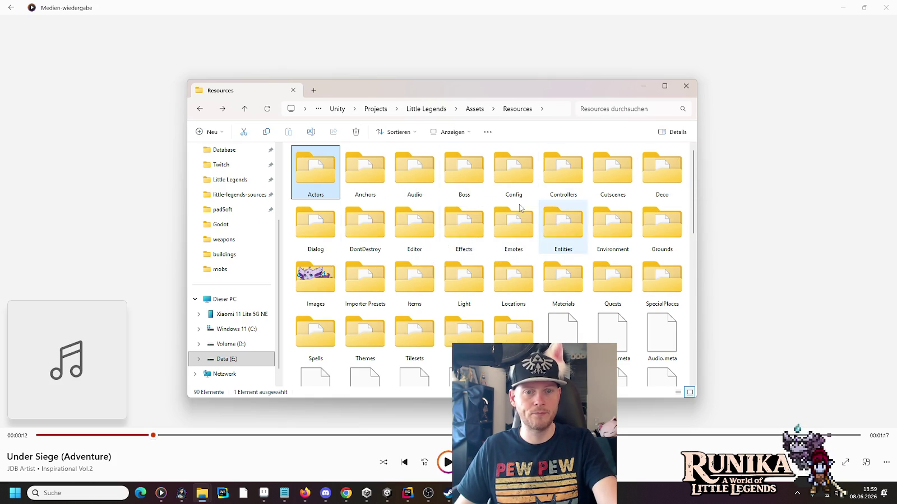
# Open Audio > Music > Rift from the Resources folder.
pyautogui.doubleClick(415, 169)
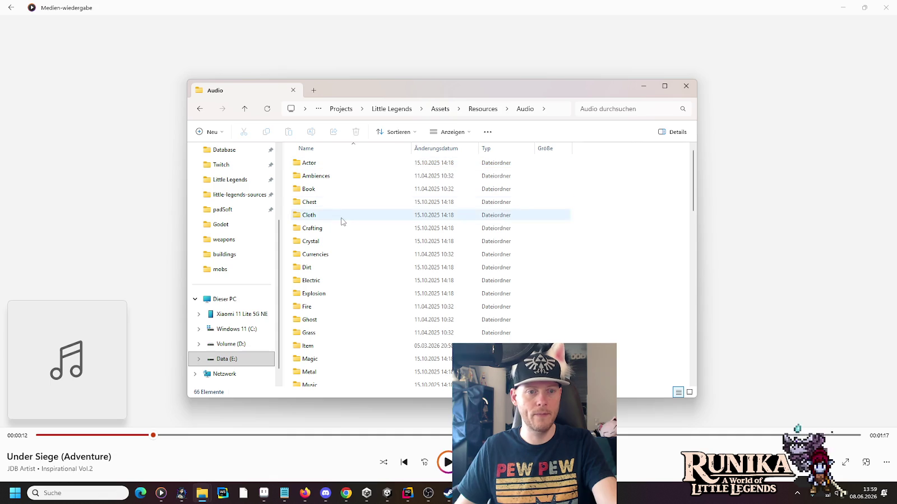
pyautogui.scroll(-1, 317, 367)
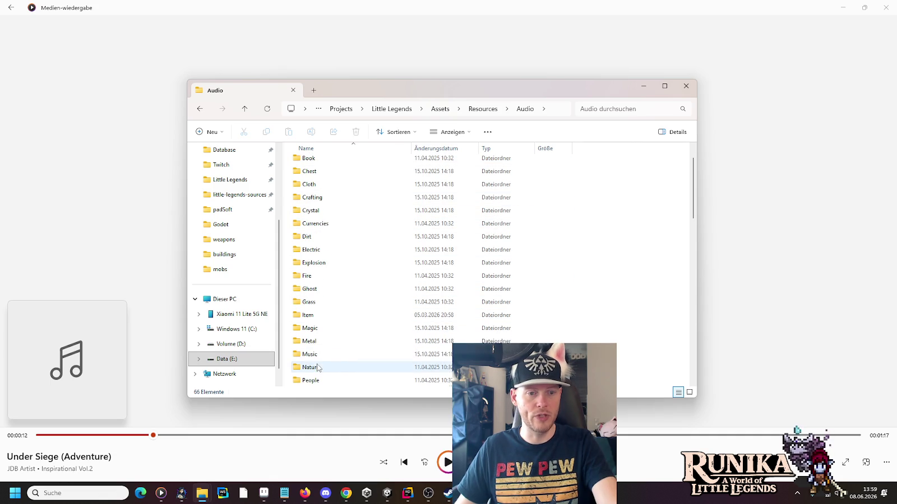
pyautogui.doubleClick(313, 354)
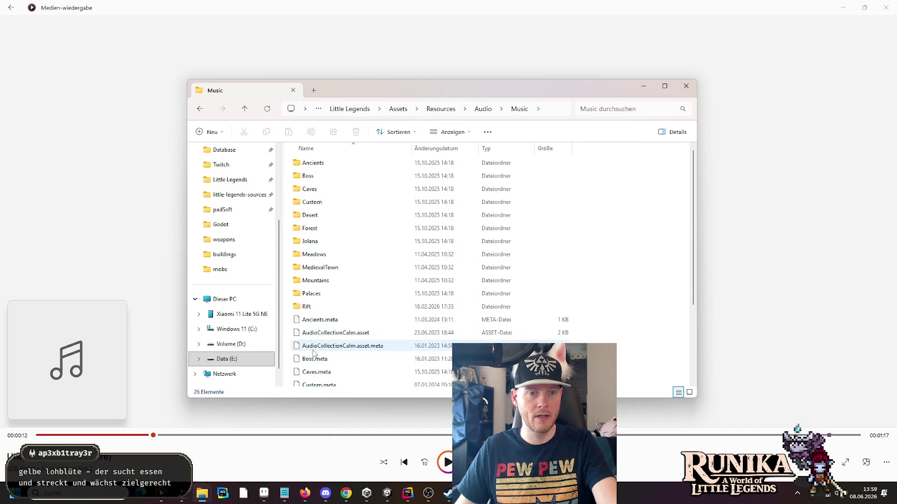
pyautogui.doubleClick(330, 312)
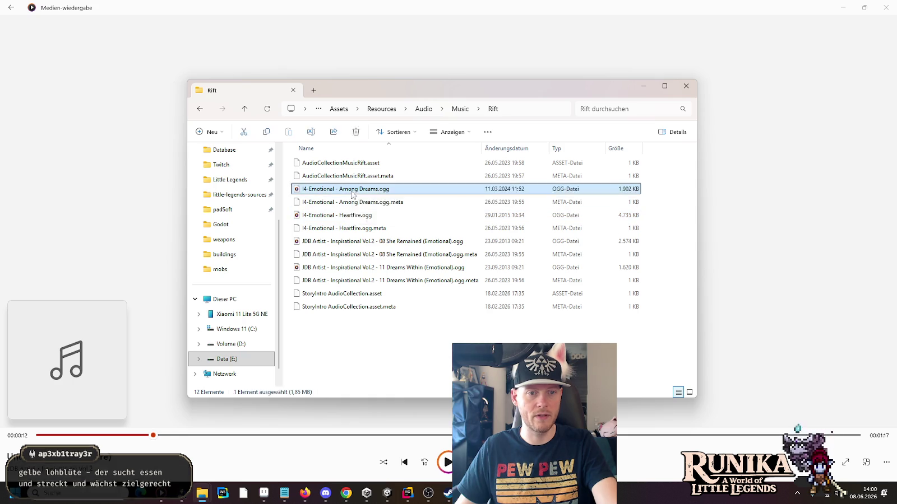
# Audition I4-Emotional - Among Dreams and Heartfire, skipping ahead through each.
pyautogui.doubleClick(352, 192)
pyautogui.click(255, 435)
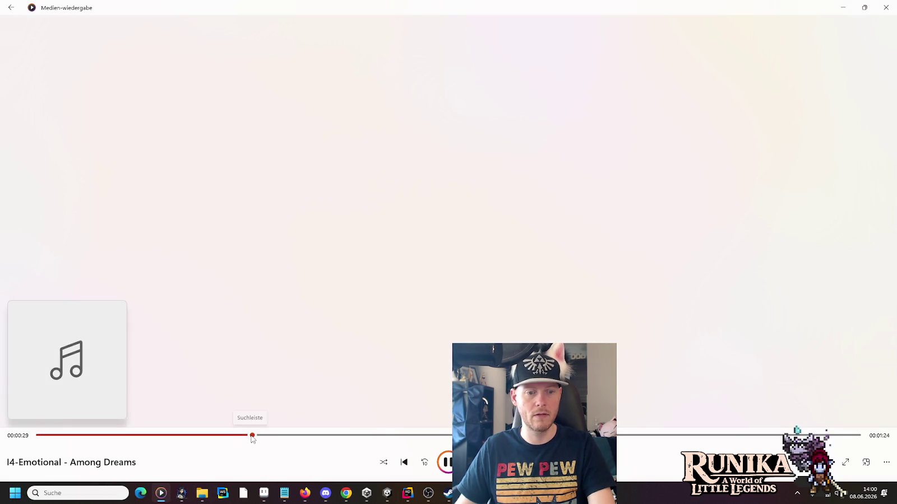
pyautogui.click(406, 436)
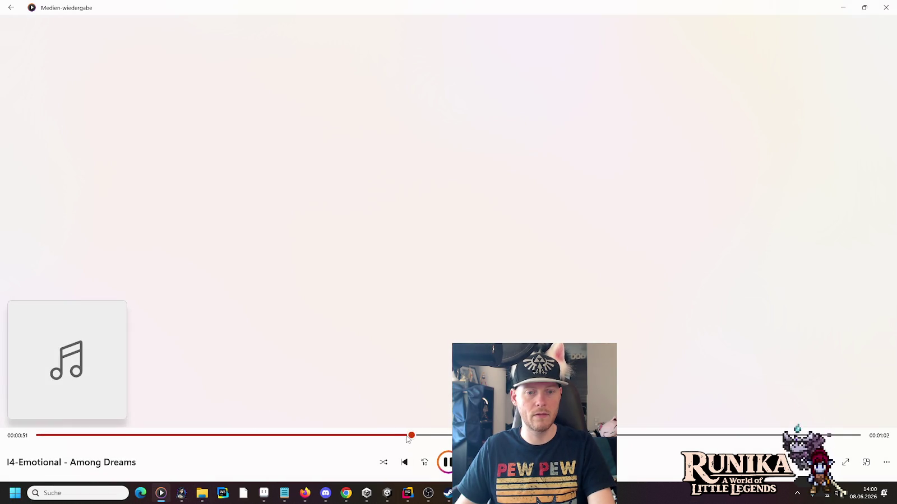
pyautogui.hotkey('alt', 'Tab')
pyautogui.doubleClick(359, 218)
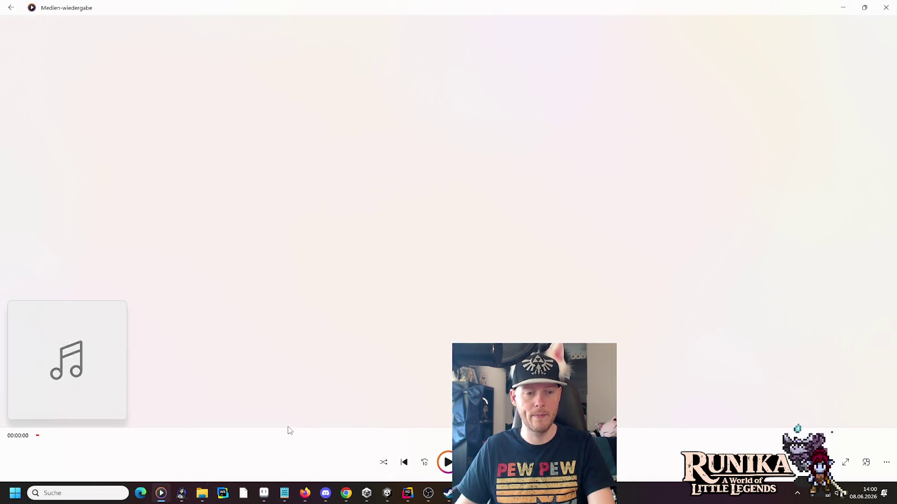
pyautogui.click(248, 436)
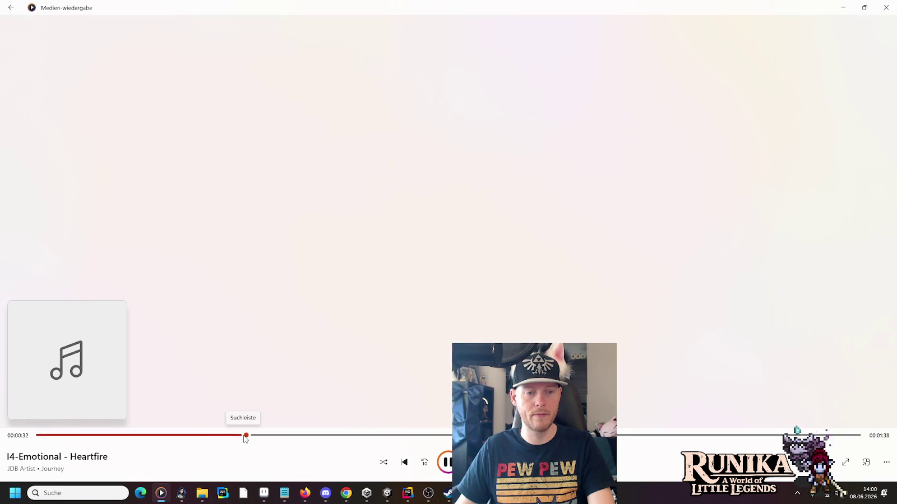
pyautogui.click(443, 437)
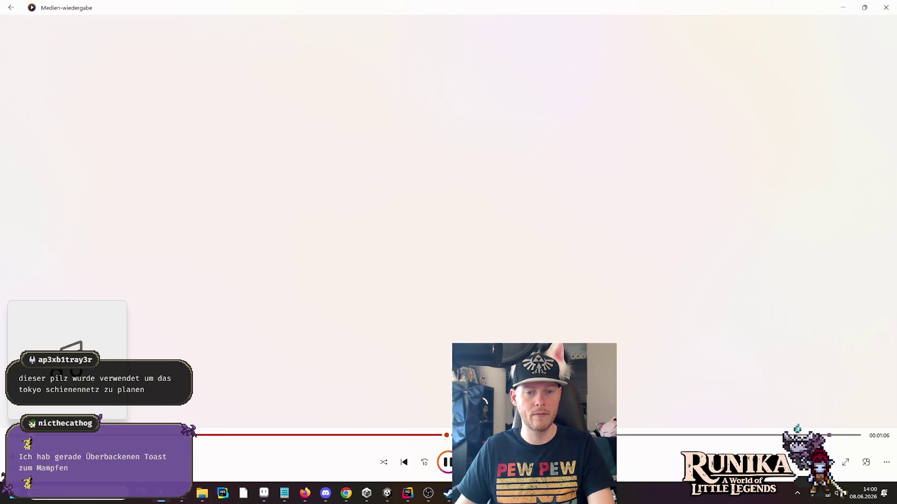
pyautogui.hotkey('alt', 'Tab')
# Audition She Remained and Dreams Within, skipping close to the end of each.
pyautogui.doubleClick(354, 253)
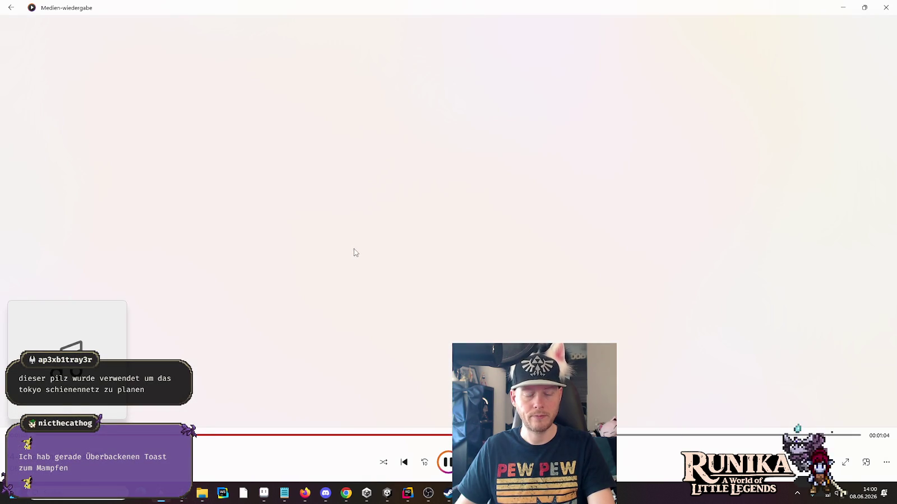
pyautogui.click(297, 436)
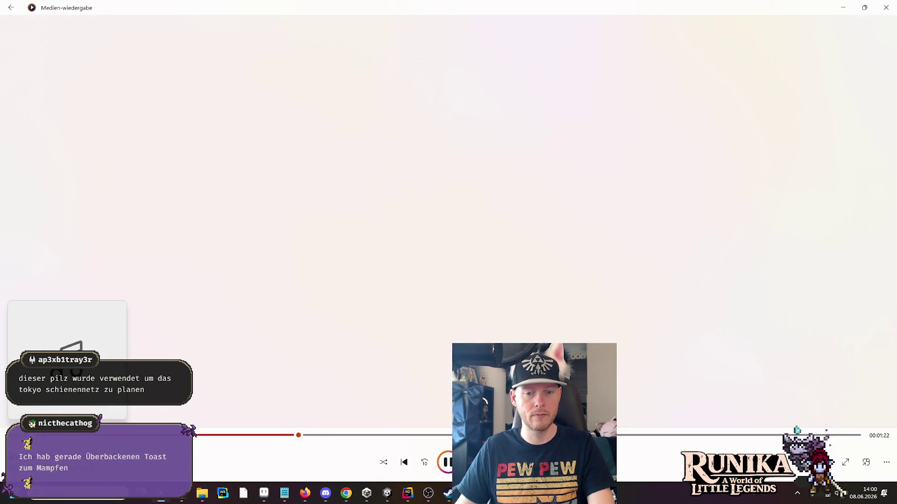
pyautogui.click(502, 436)
pyautogui.click(692, 436)
pyautogui.hotkey('alt', 'Tab')
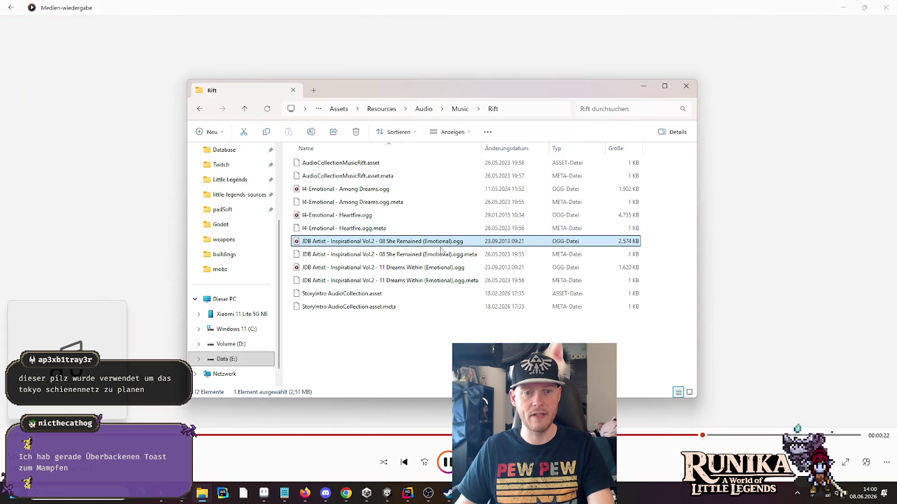
pyautogui.click(407, 268)
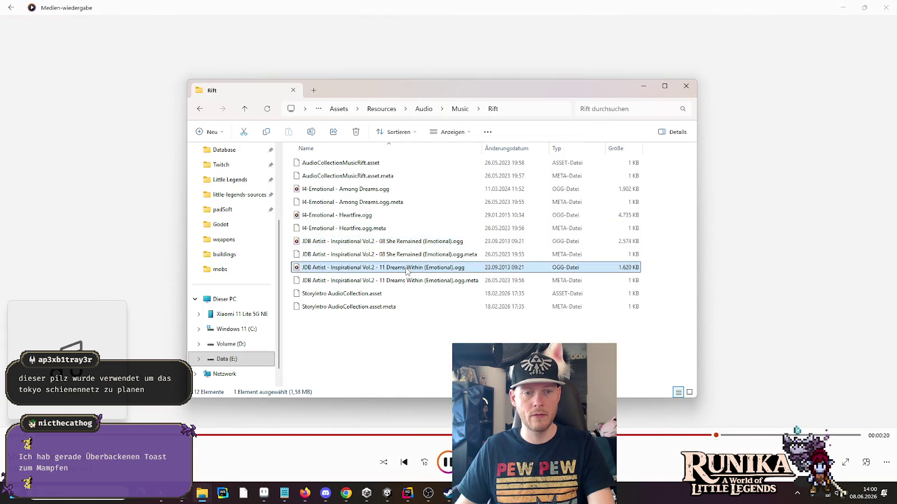
pyautogui.click(301, 400)
pyautogui.click(408, 436)
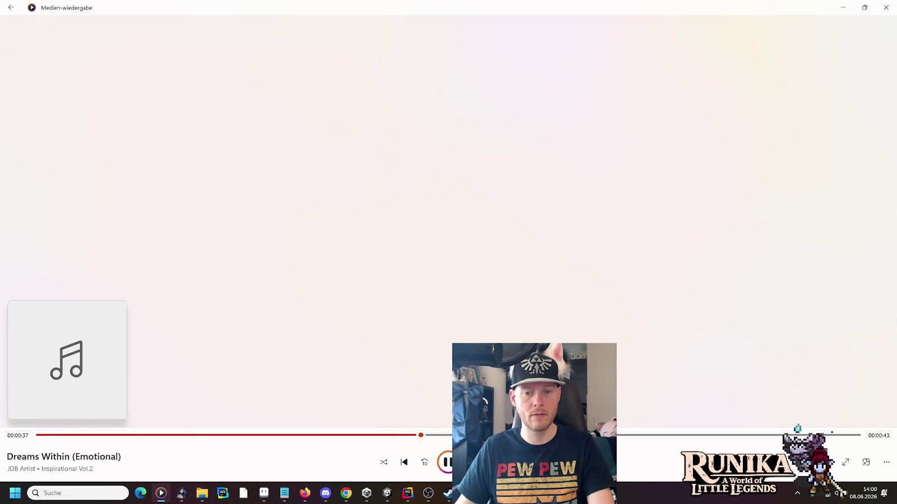
pyautogui.click(582, 436)
pyautogui.click(752, 435)
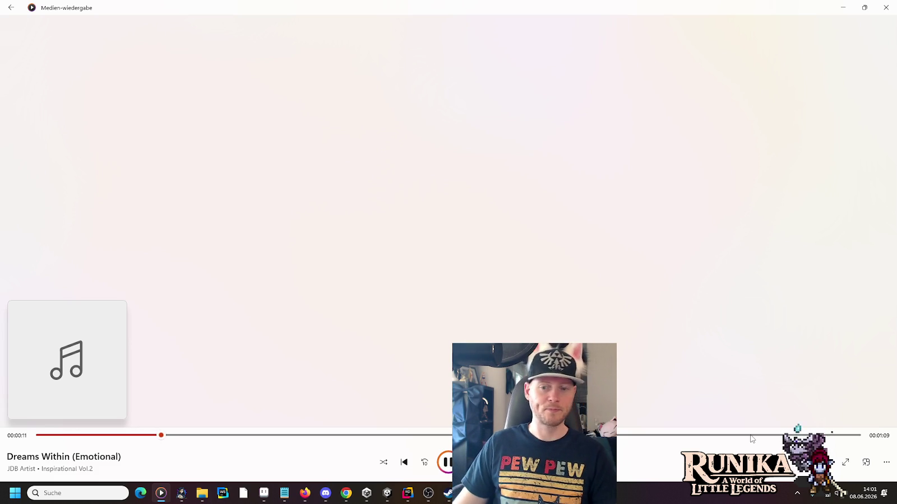
pyautogui.hotkey('alt', 'Tab')
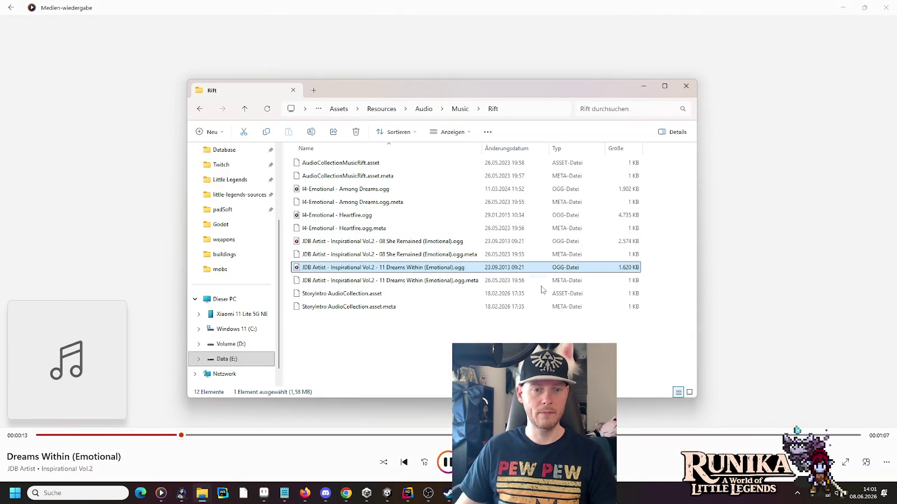
# Open the Ancients music folder and play Ambient Vol4 Enigma Main, skipping to about 0:56.
pyautogui.click(459, 109)
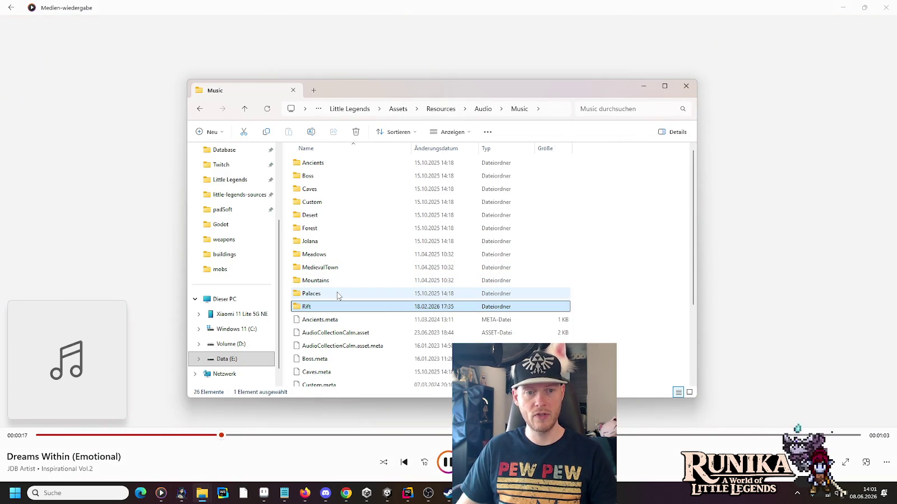
pyautogui.doubleClick(331, 165)
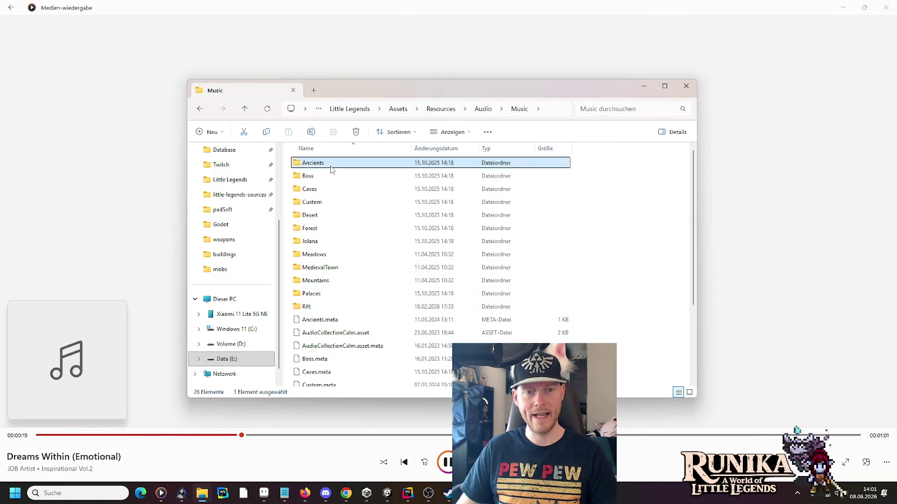
pyautogui.click(332, 168)
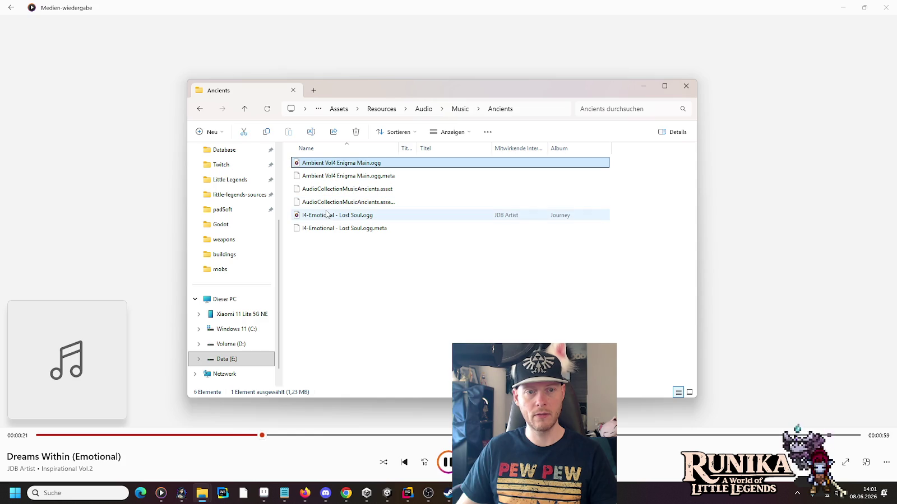
pyautogui.doubleClick(333, 166)
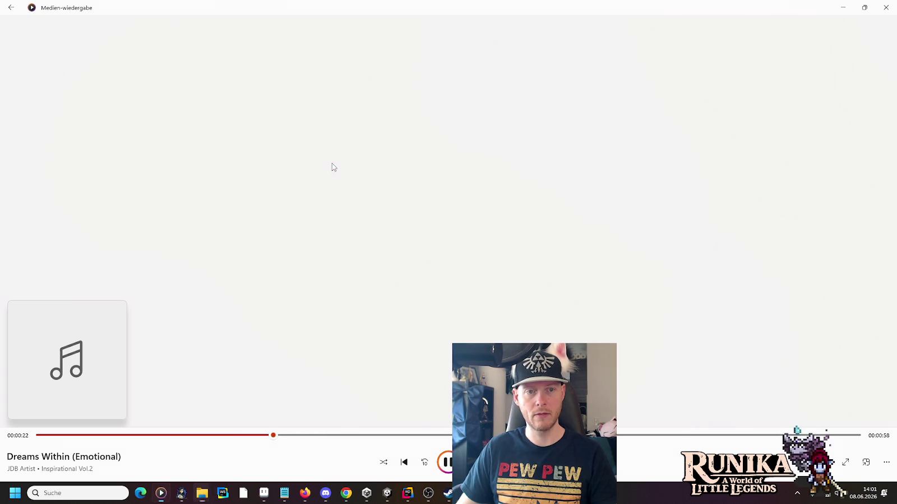
pyautogui.click(240, 435)
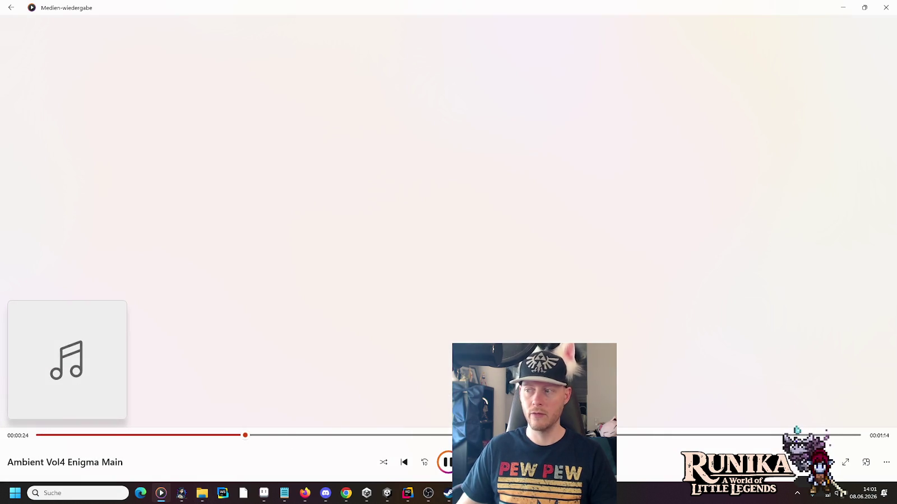
pyautogui.click(469, 463)
pyautogui.hotkey('alt', 'Tab')
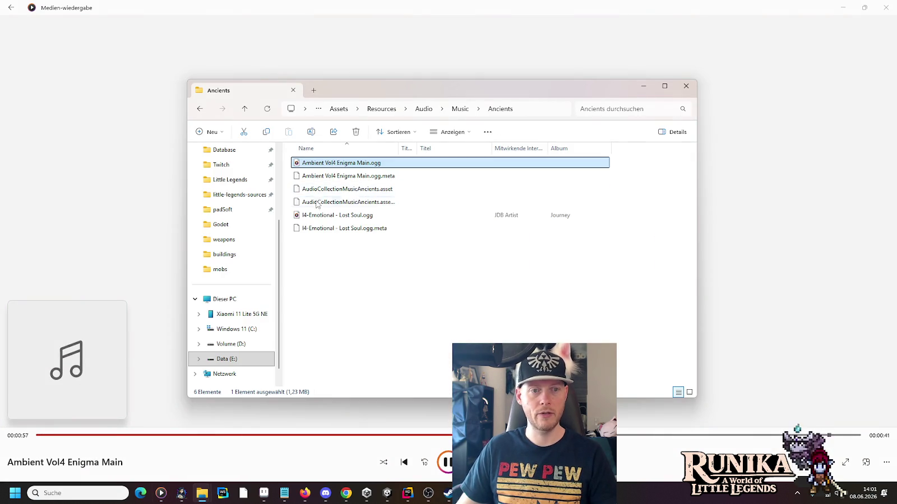
# Play I4-Emotional - Lost Soul to about 1:09, pause it, and return to the Music folder.
pyautogui.doubleClick(318, 216)
pyautogui.click(292, 435)
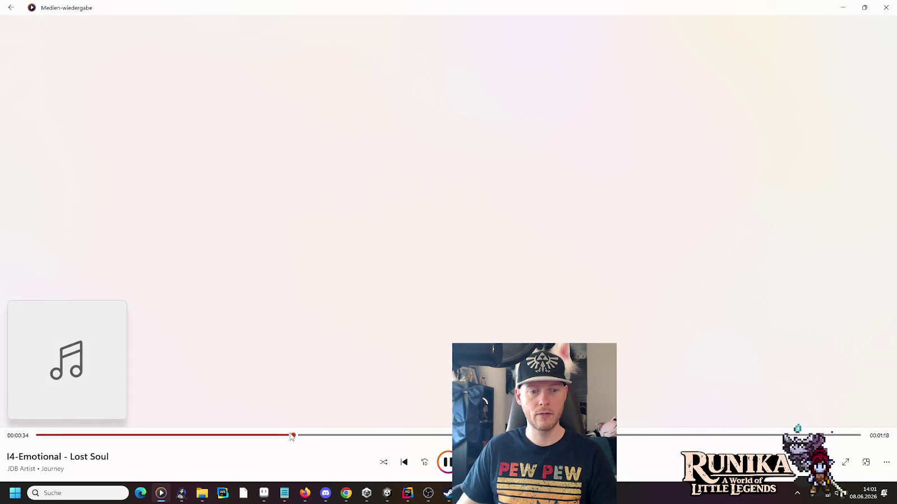
pyautogui.click(544, 435)
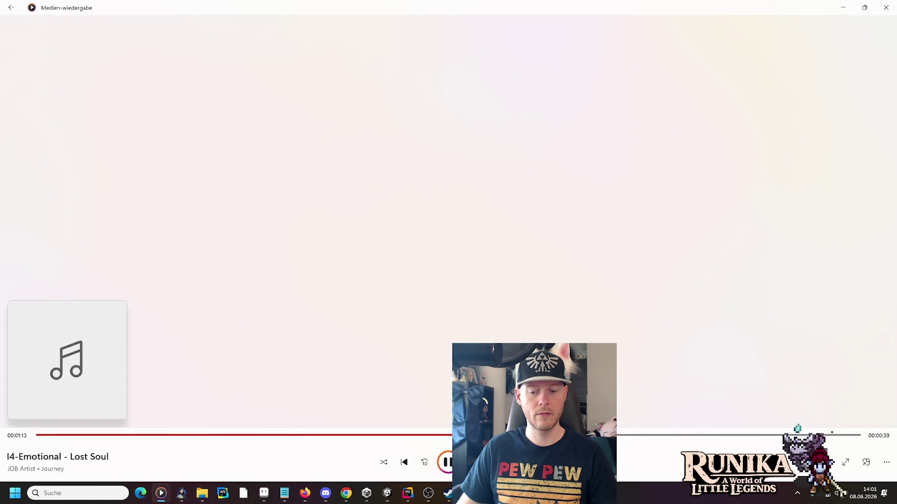
pyautogui.click(446, 463)
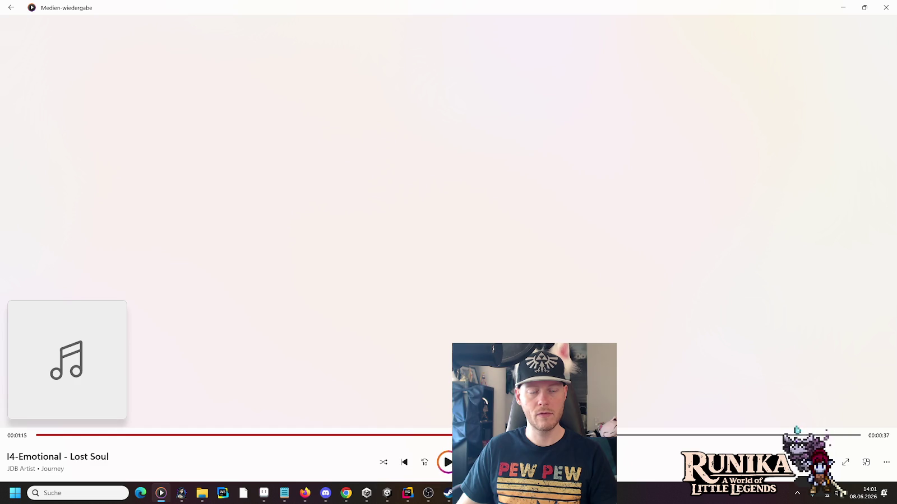
pyautogui.hotkey('alt', 'Tab')
pyautogui.click(460, 109)
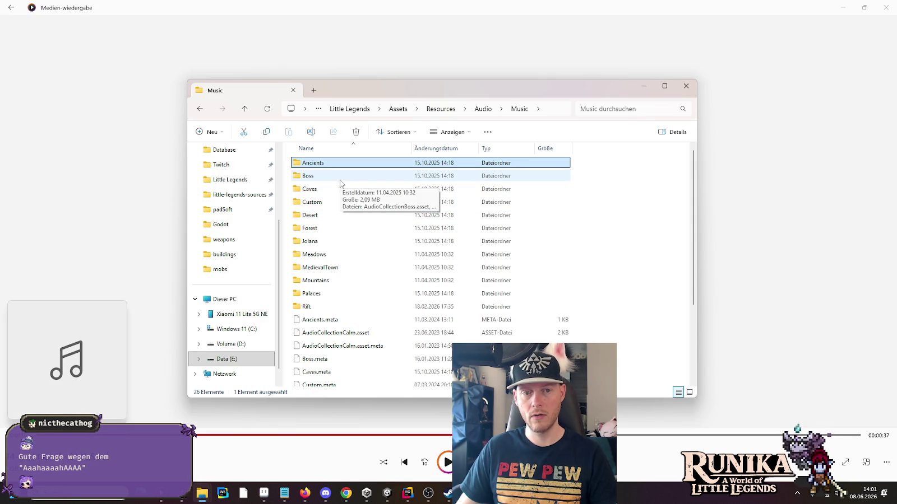
# Go up to the Audio folder, peek into Ambiences and back, then return to Unity.
pyautogui.scroll(-3, 348, 241)
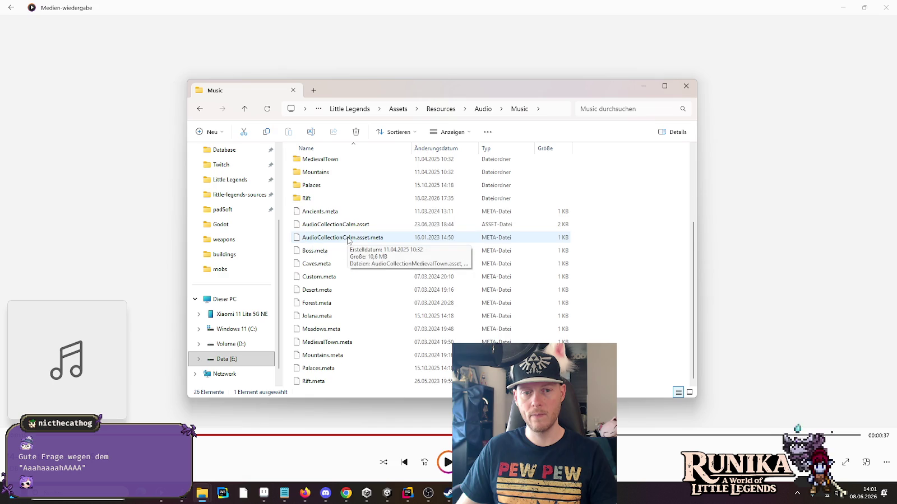
pyautogui.click(482, 109)
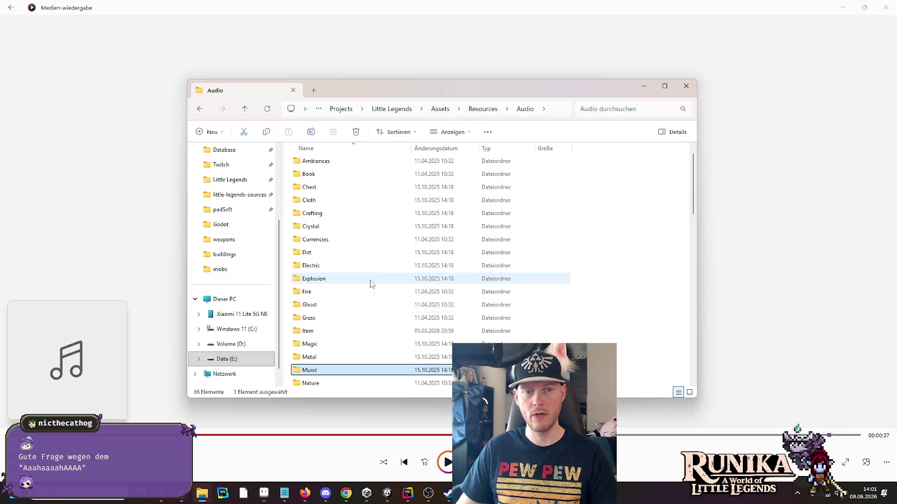
pyautogui.scroll(-2, 370, 285)
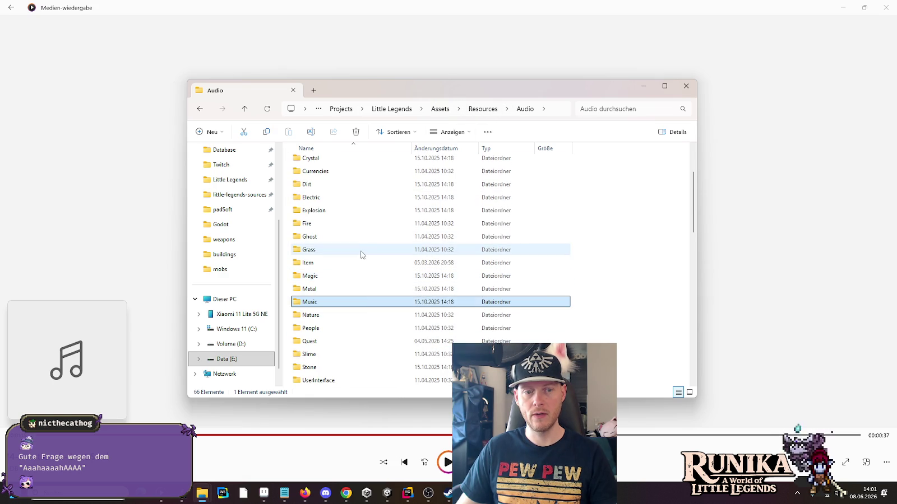
pyautogui.scroll(-3, 361, 255)
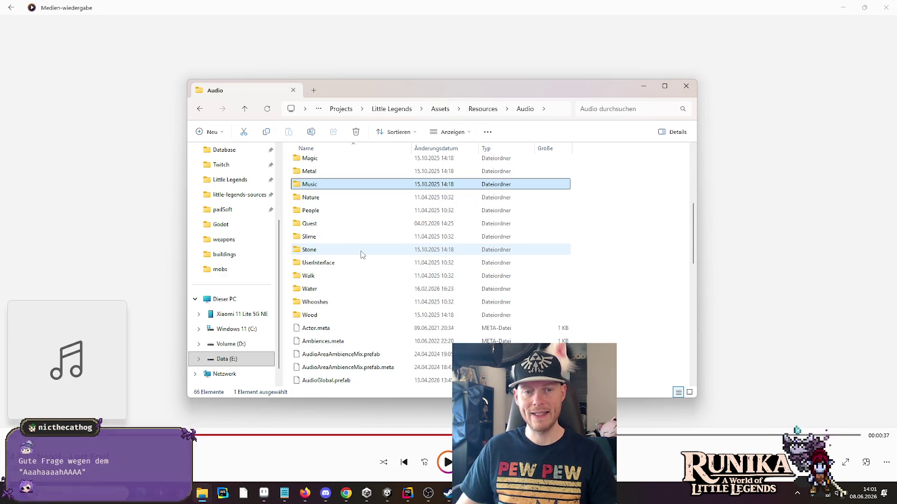
pyautogui.scroll(5, 361, 255)
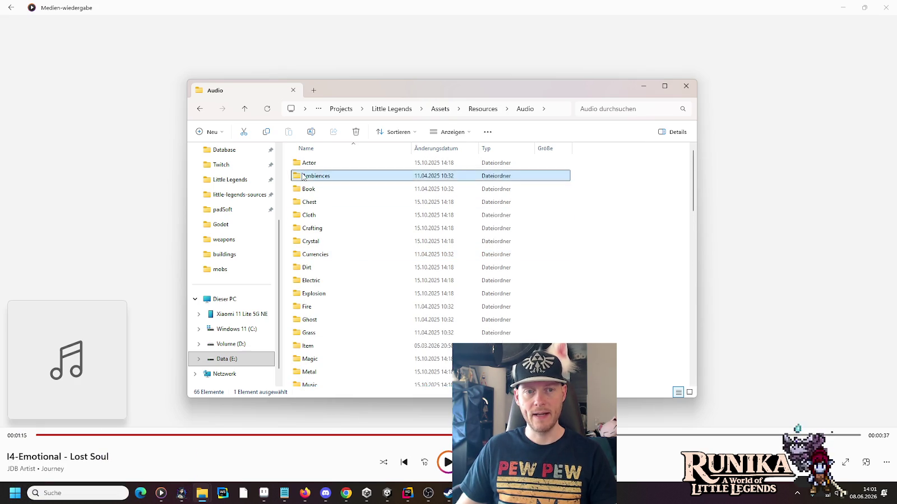
pyautogui.doubleClick(336, 176)
pyautogui.hotkey('alt', 'Left')
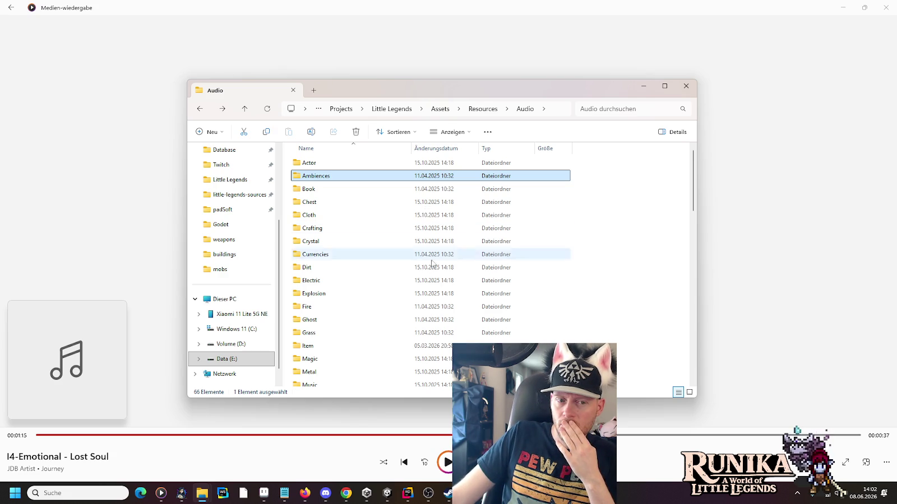
pyautogui.click(390, 499)
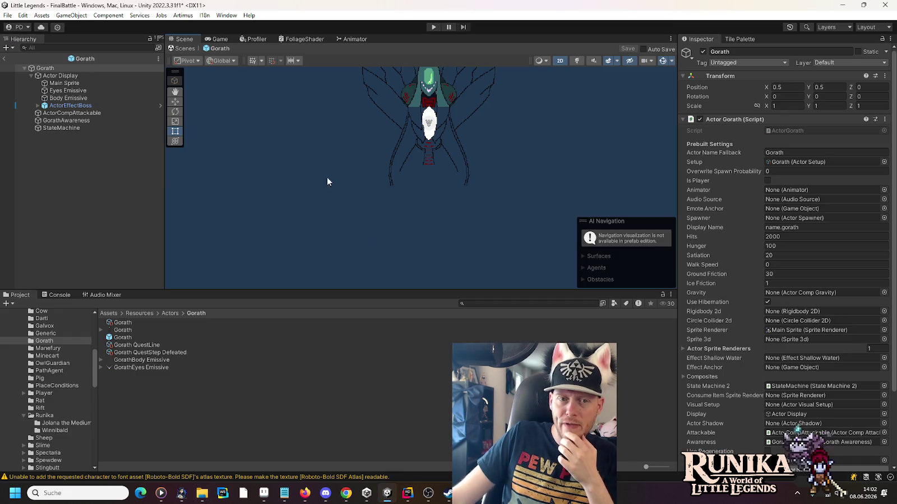
# Open IntroOverworld Scene from Scenes/Intro, saving the FinalBattle scene changes when prompted.
pyautogui.scroll(-10, 20, 409)
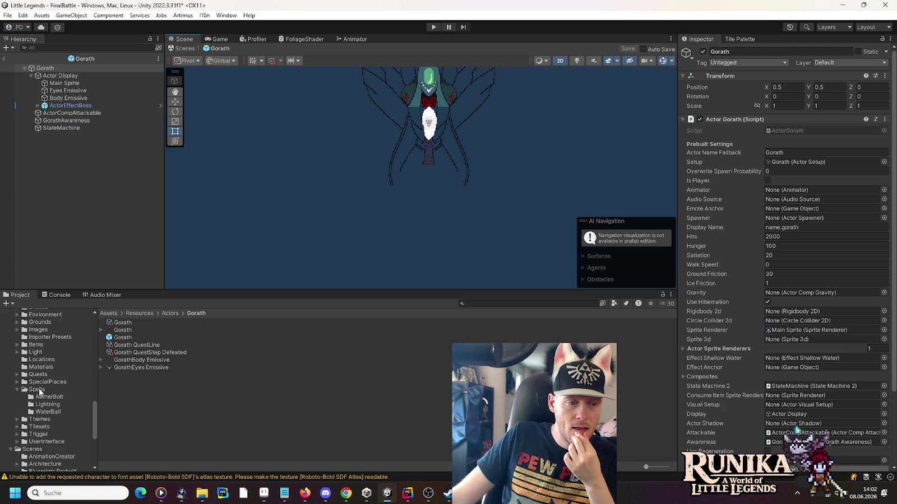
pyautogui.click(40, 450)
pyautogui.scroll(-3, 41, 454)
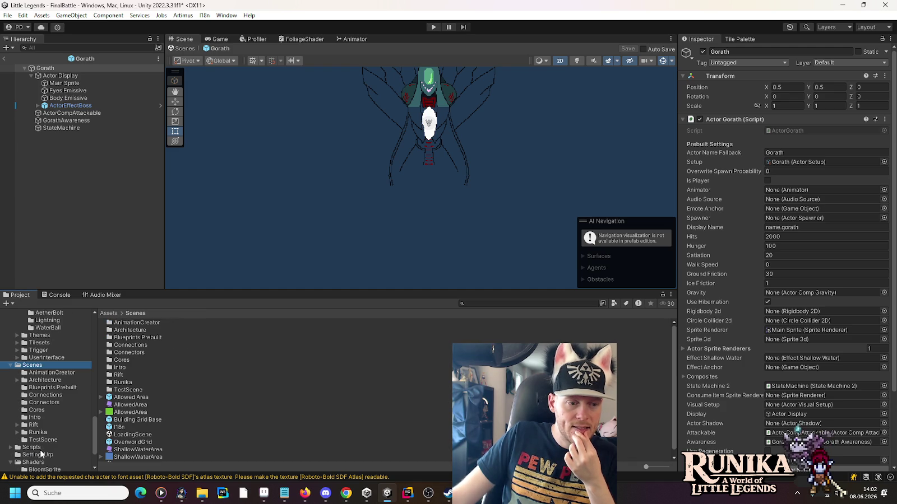
pyautogui.click(37, 418)
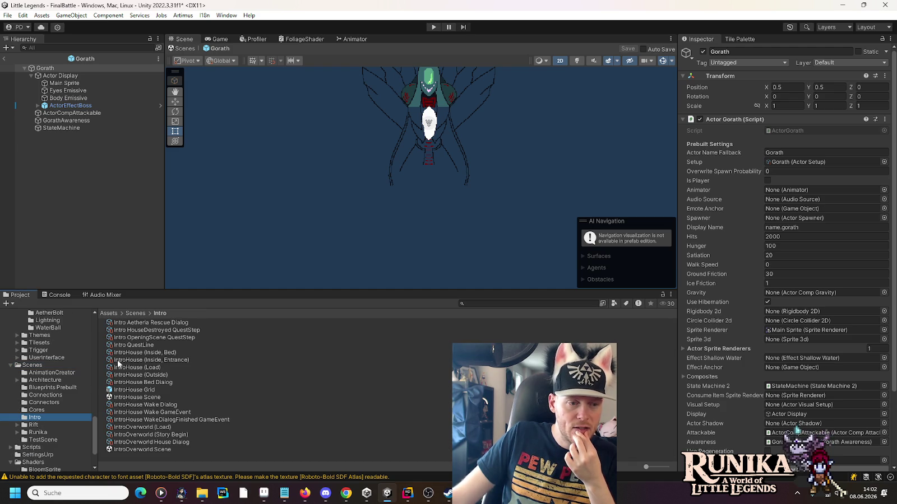
pyautogui.doubleClick(143, 449)
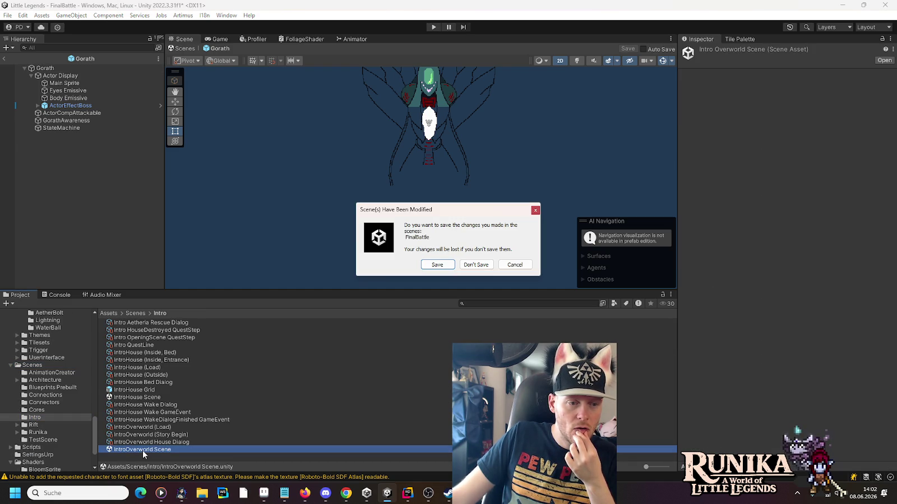
pyautogui.click(431, 264)
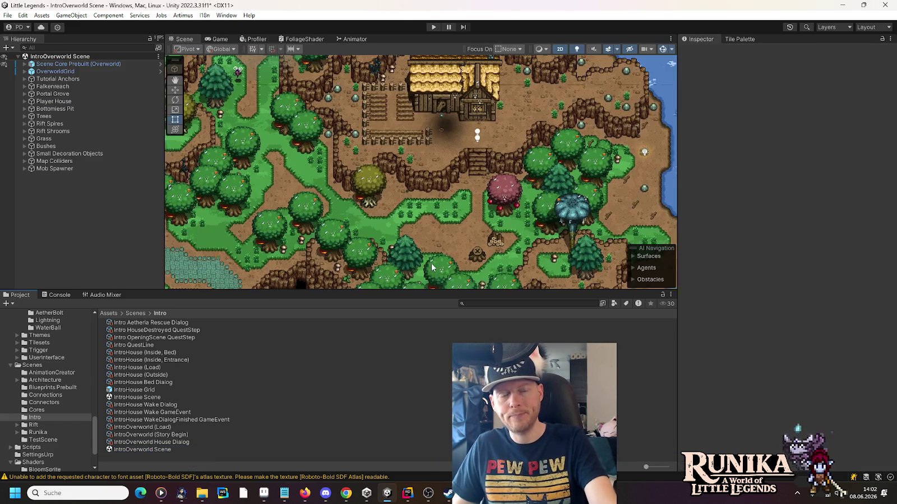
# Expand Scene Core Prebuilt (Overworld), check Canvas (Intro), then select ComponentIntroFinale under Canvas (Smooth Logo).
pyautogui.click(24, 72)
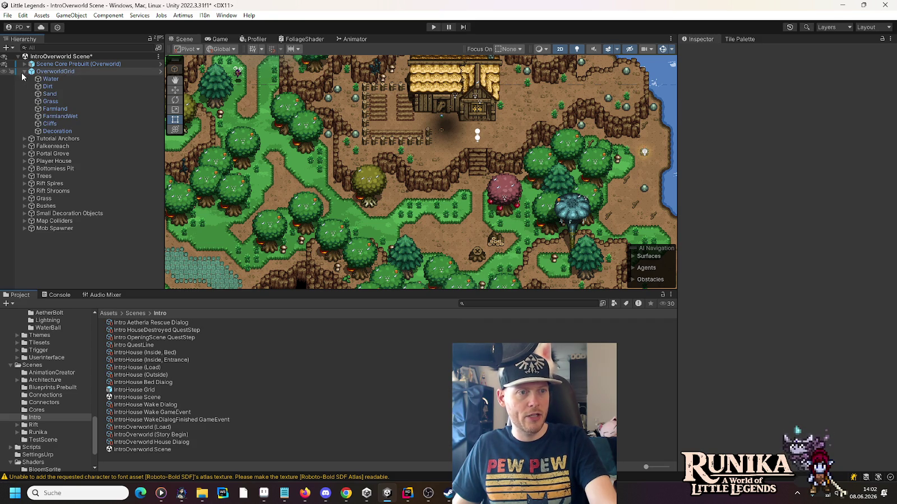
pyautogui.click(24, 72)
pyautogui.click(24, 64)
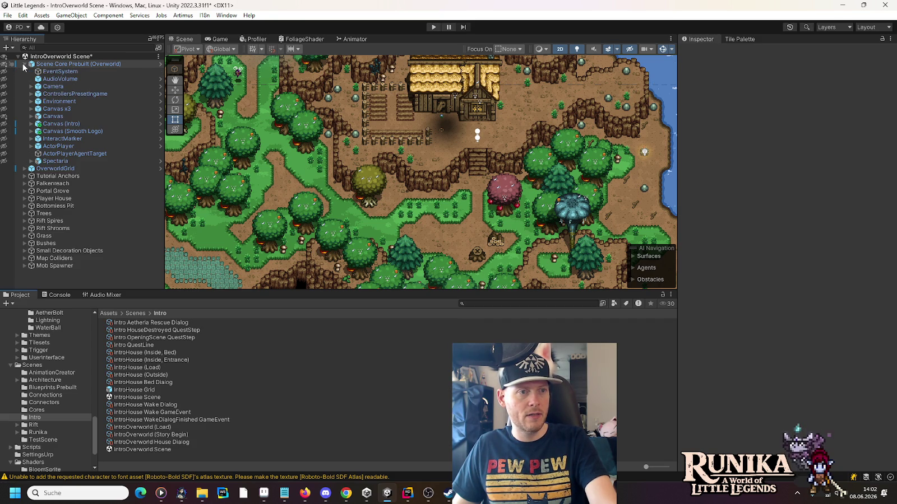
pyautogui.click(80, 124)
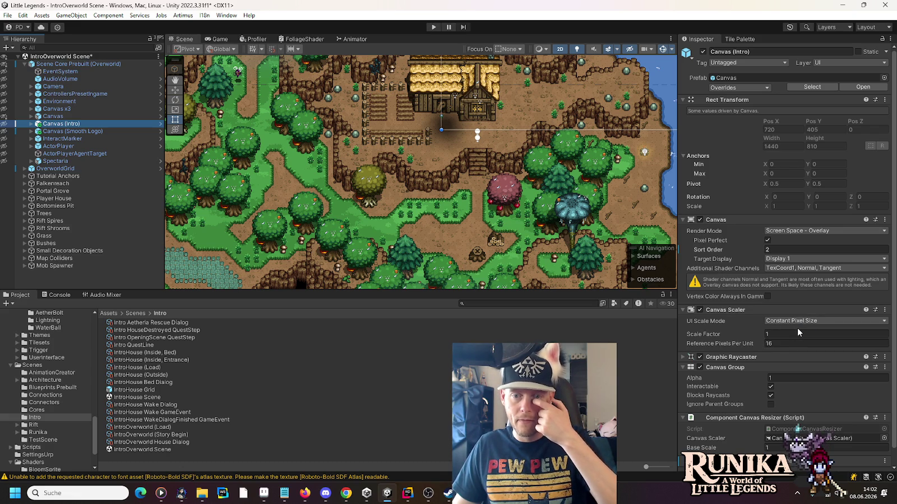
pyautogui.scroll(-1, 797, 330)
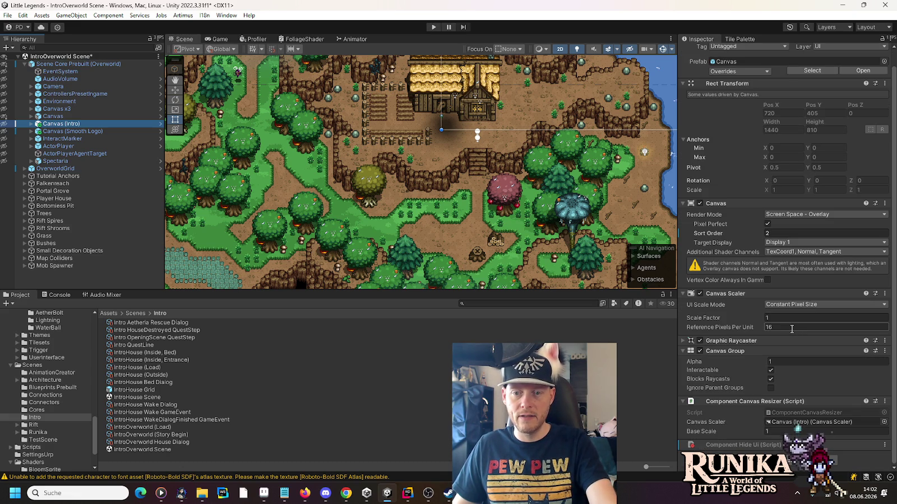
pyautogui.click(712, 84)
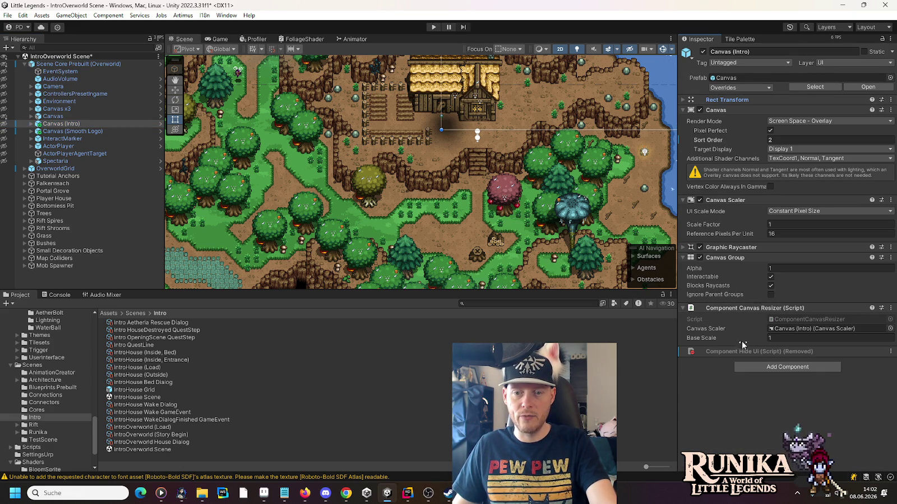
pyautogui.click(55, 132)
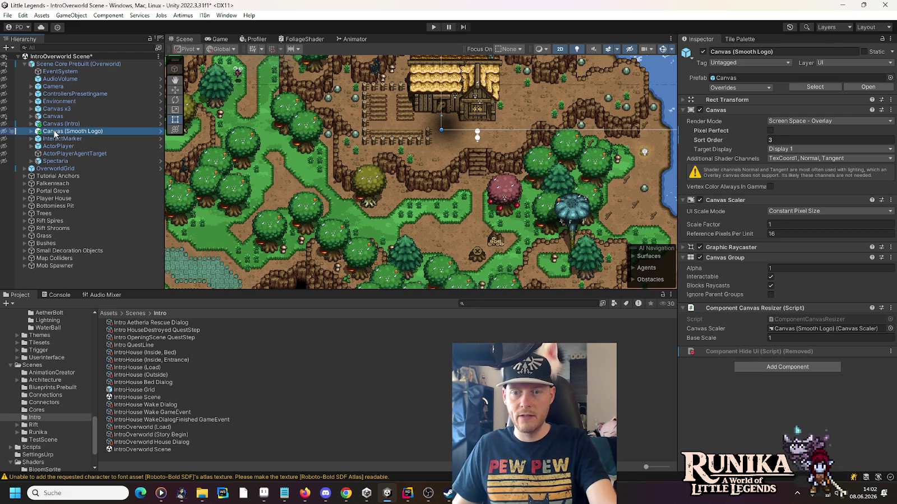
pyautogui.click(32, 132)
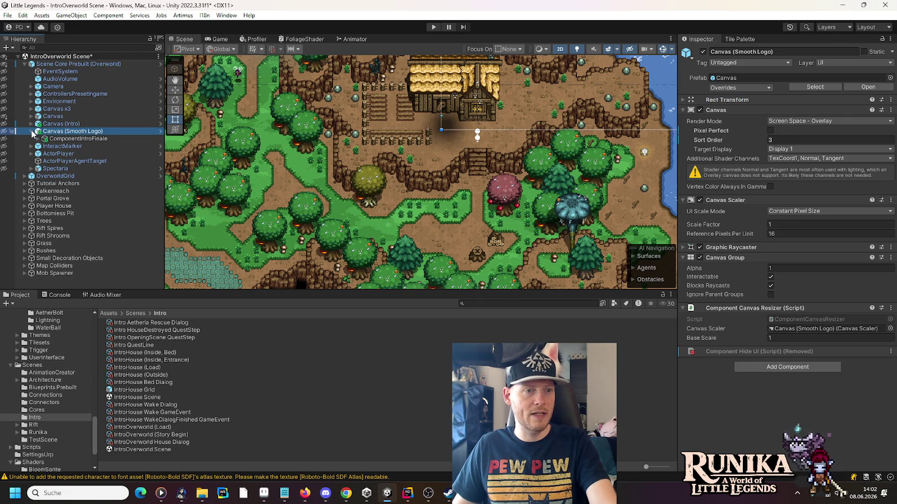
pyautogui.click(69, 139)
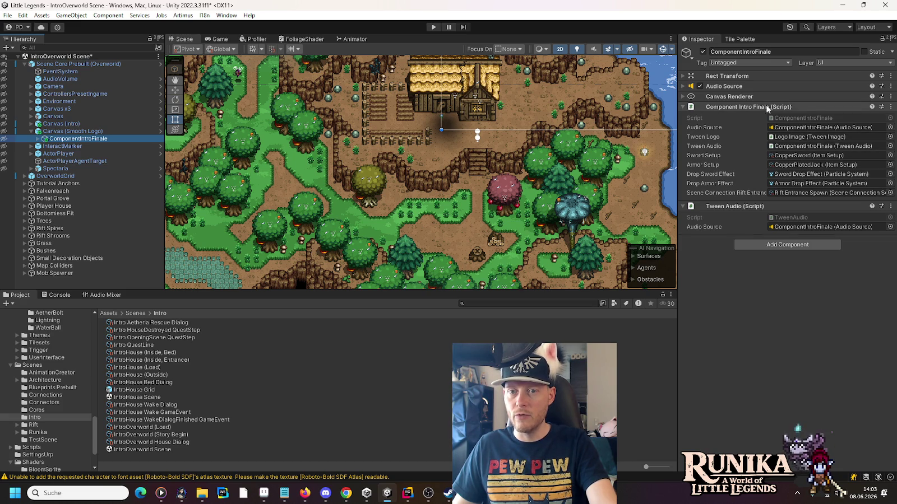
# Locate the Nordic Title clip from the Audio Source, view its import settings, then switch to Explorer's Audio folder.
pyautogui.click(748, 85)
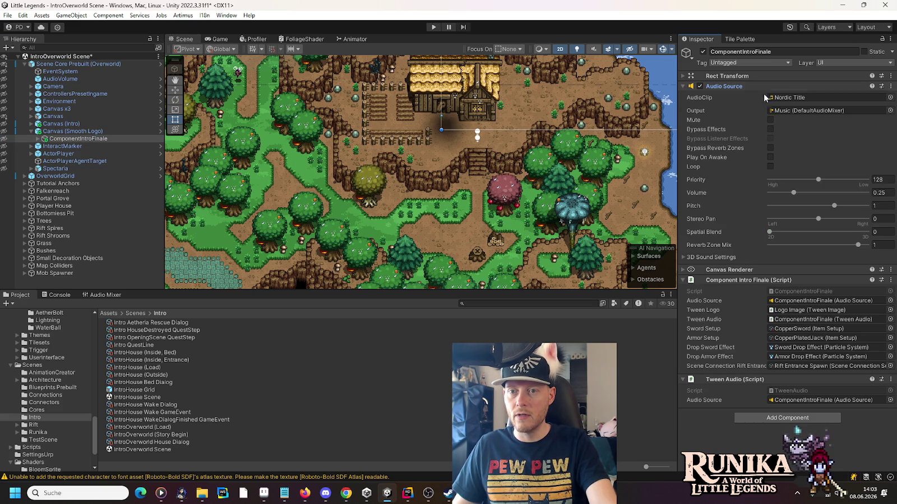
pyautogui.click(791, 98)
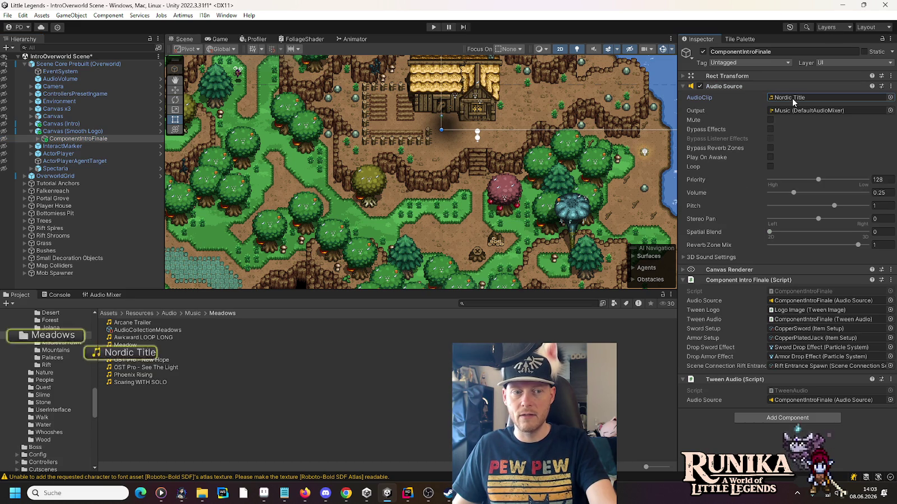
pyautogui.click(136, 353)
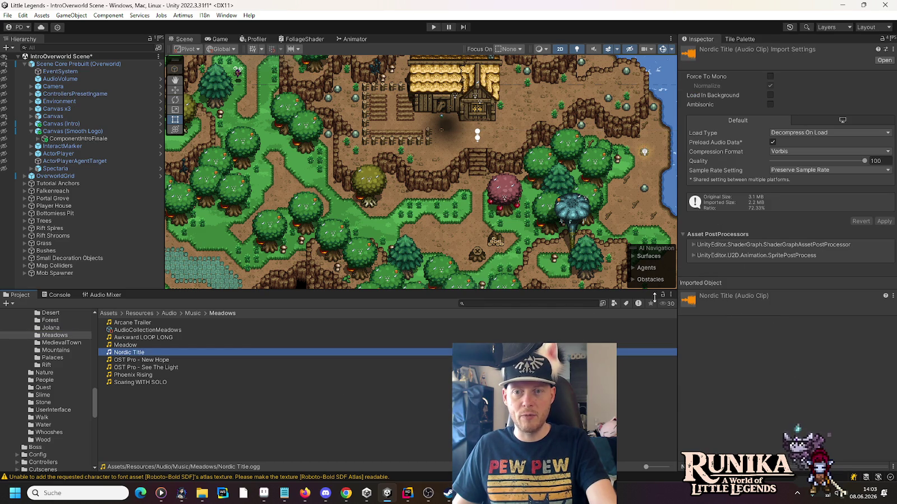
pyautogui.click(202, 493)
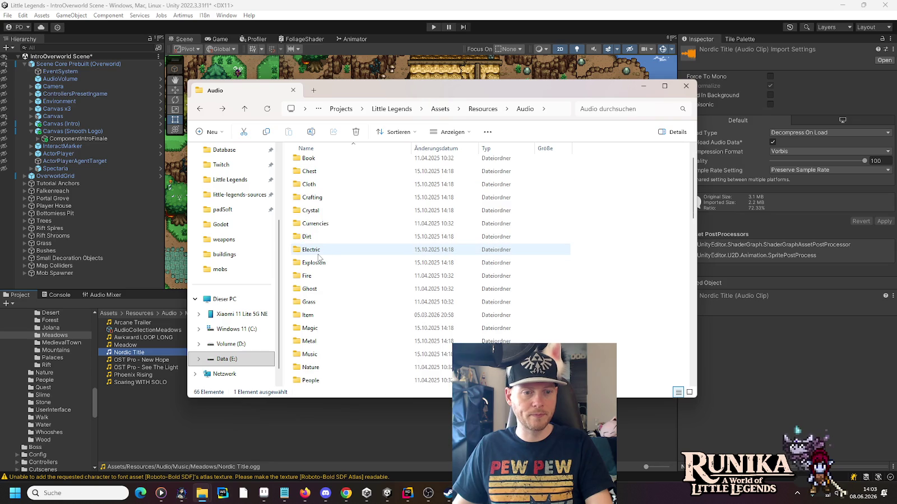
# Start playing Nordic Title.ogg from the Music/Meadows folder in File Explorer.
pyautogui.scroll(-2, 325, 336)
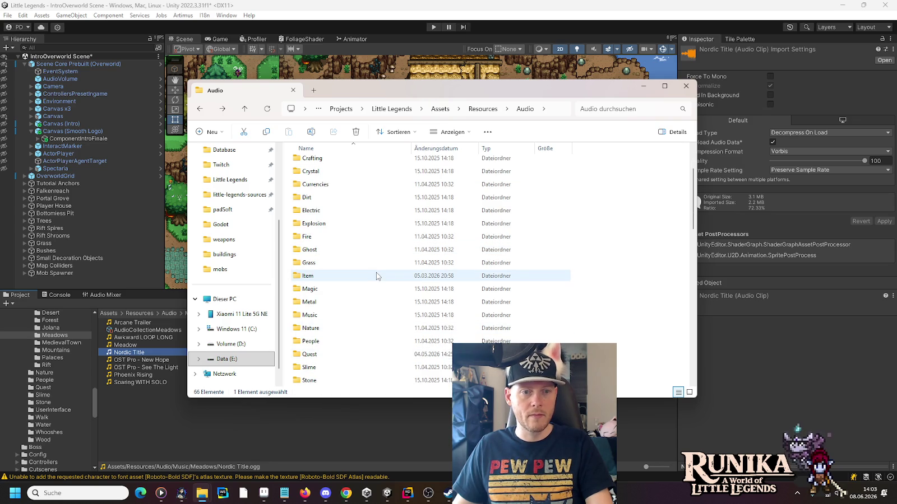
pyautogui.scroll(-2, 376, 272)
pyautogui.scroll(-1, 377, 278)
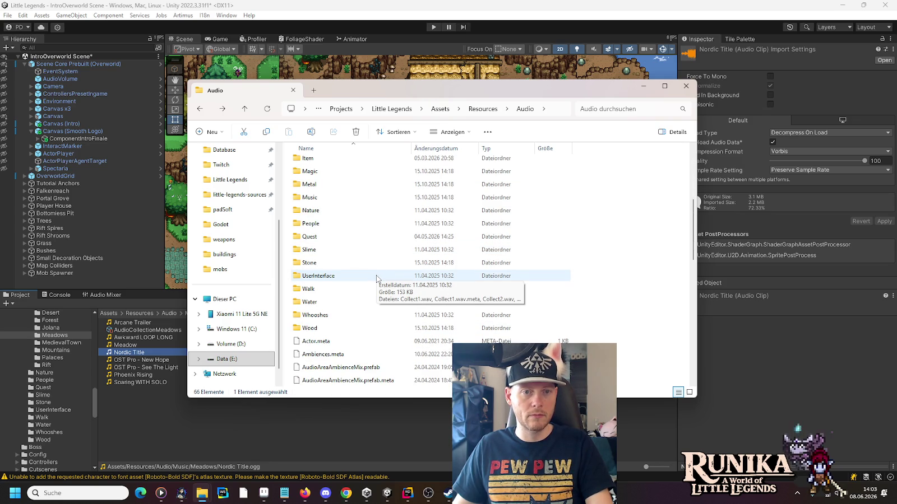
pyautogui.scroll(3, 340, 280)
pyautogui.scroll(-1, 340, 336)
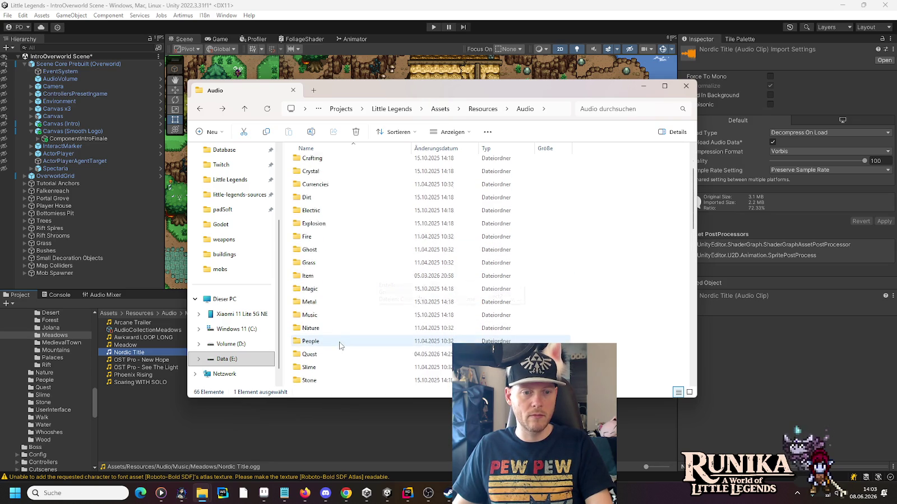
pyautogui.doubleClick(324, 276)
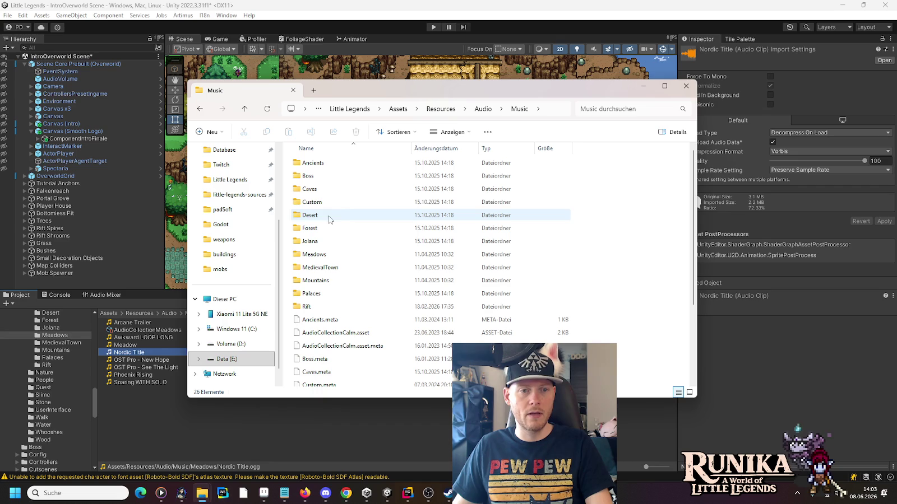
pyautogui.doubleClick(319, 254)
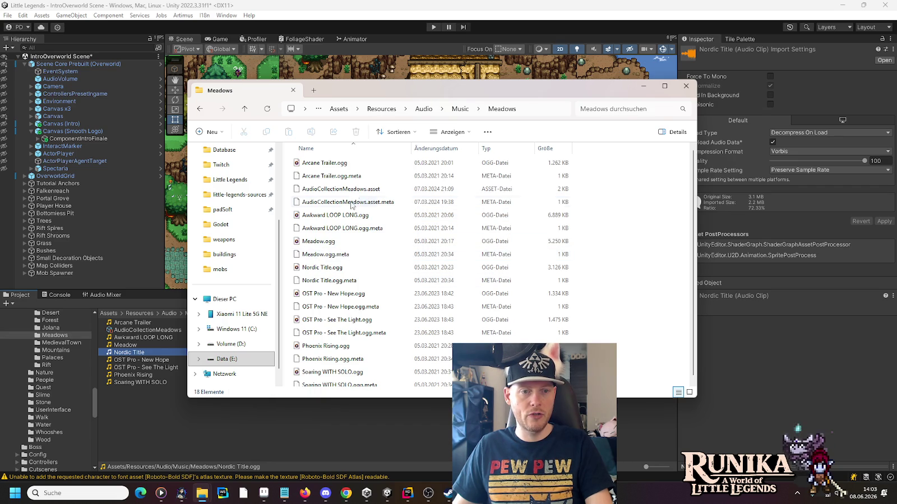
pyautogui.doubleClick(327, 268)
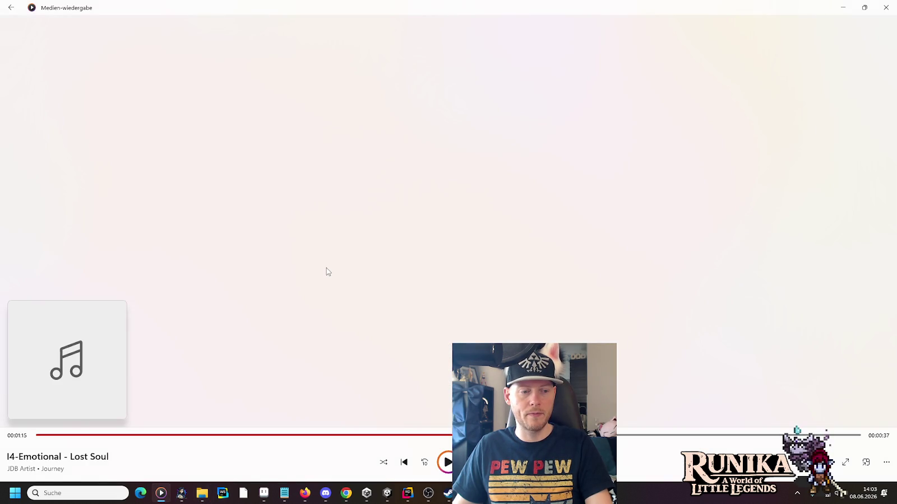
# Skip about 32 seconds into Nordic Title, pause it, and return to Unity.
pyautogui.click(252, 435)
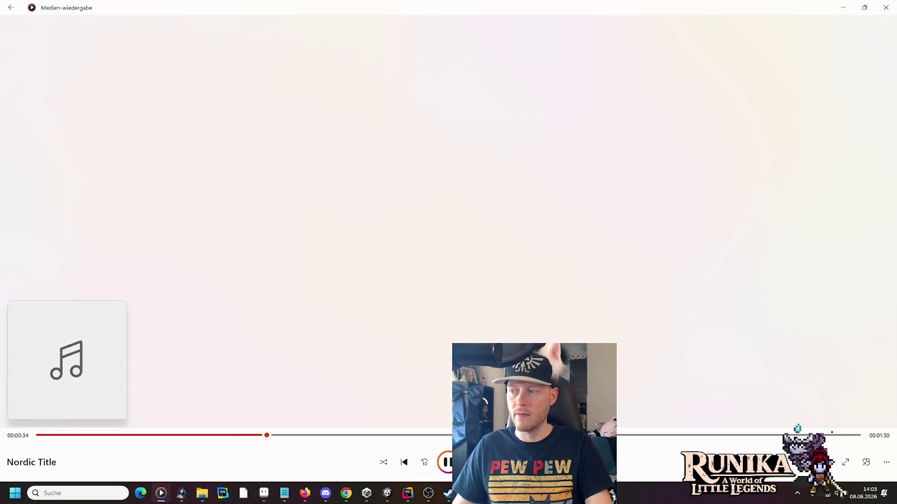
pyautogui.click(449, 466)
pyautogui.hotkey('alt', 'Tab')
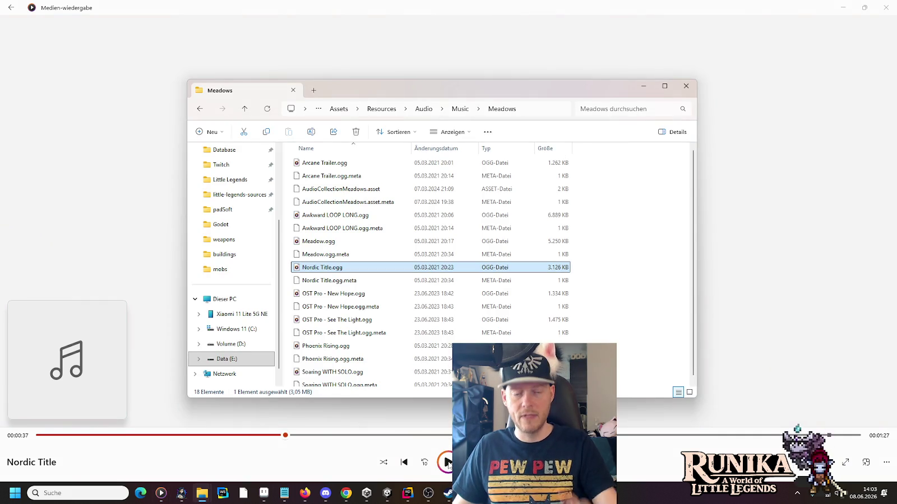
pyautogui.hotkey('alt', 'Tab')
pyautogui.hotkey('alt', 'Tab')
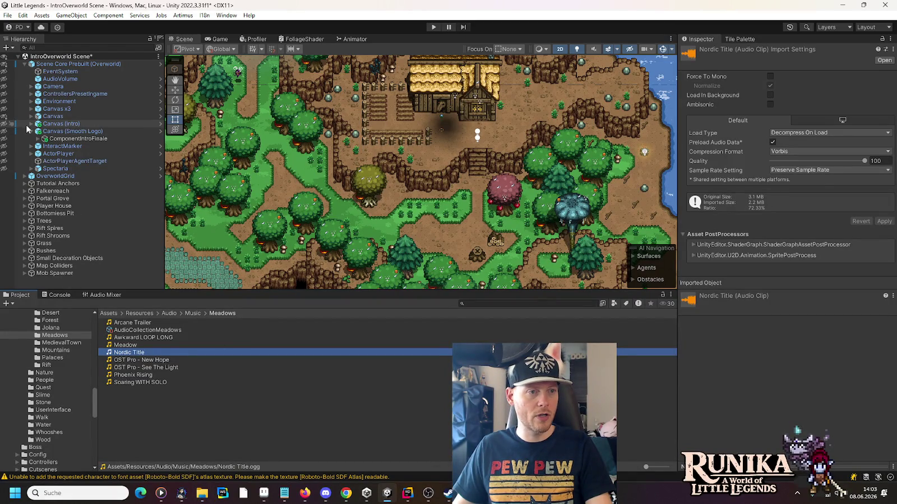
# Expand Canvas (Intro) and inspect ComponentSkipCutscene, then ComponentIntroStory (40 characters per second).
pyautogui.click(31, 124)
pyautogui.click(51, 139)
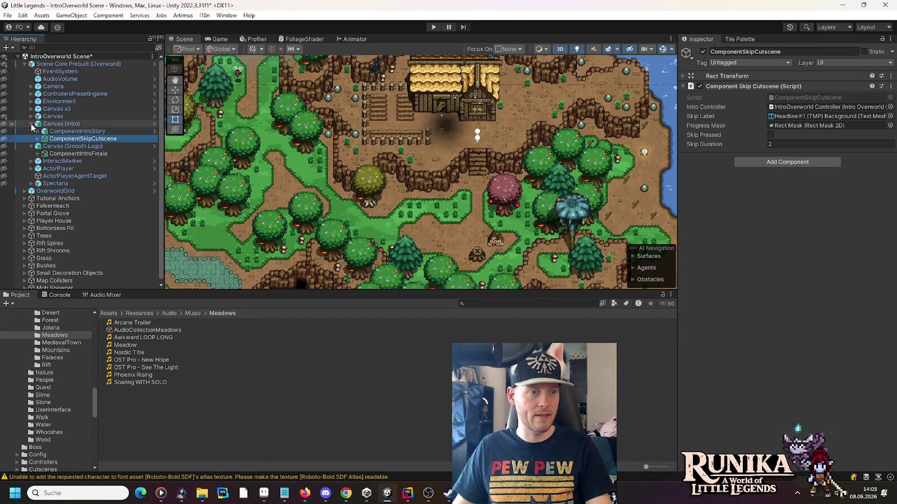
pyautogui.click(61, 132)
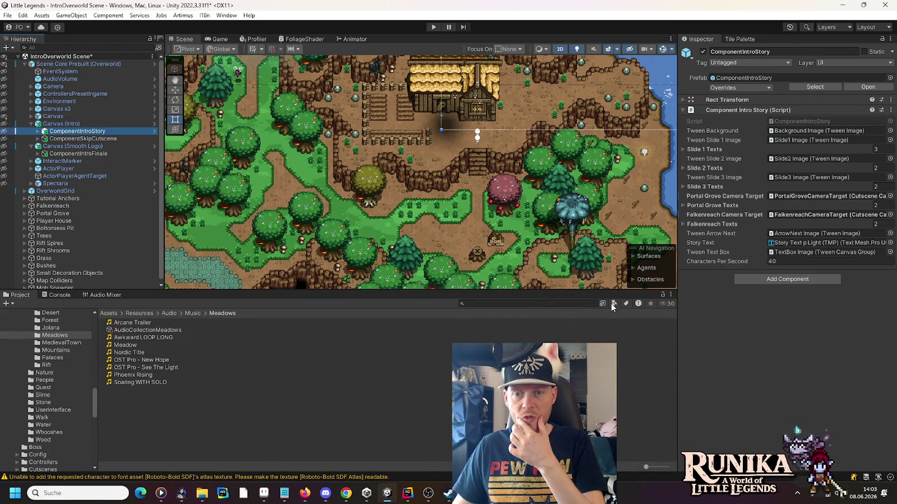
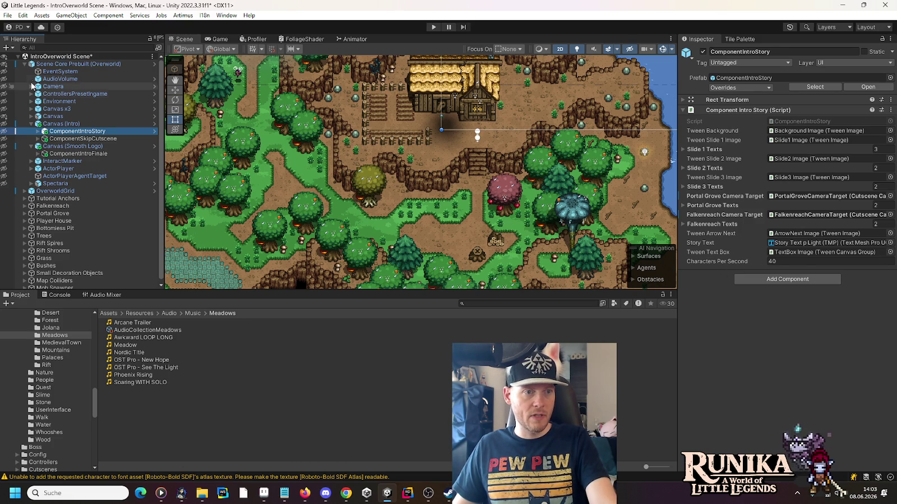
# Tidy the Hierarchy and select MusicBox under Environment to see its calm and boss audio collections.
pyautogui.click(32, 124)
pyautogui.click(32, 131)
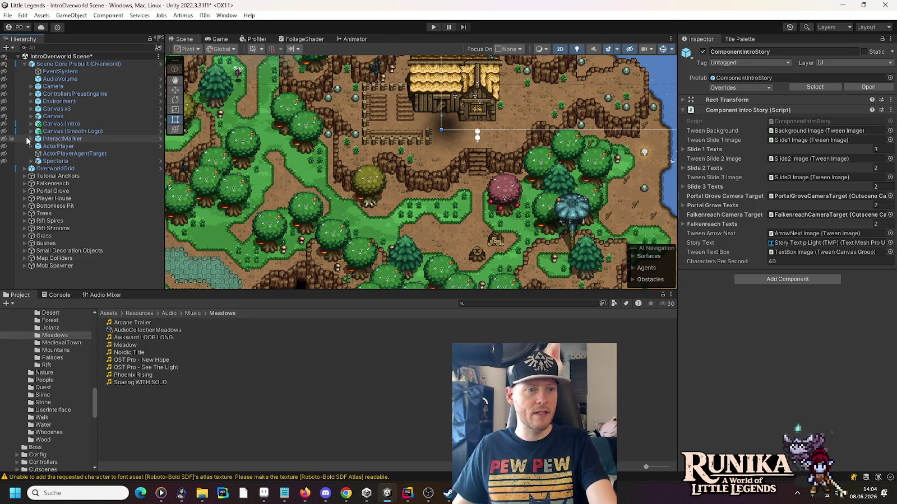
pyautogui.click(31, 101)
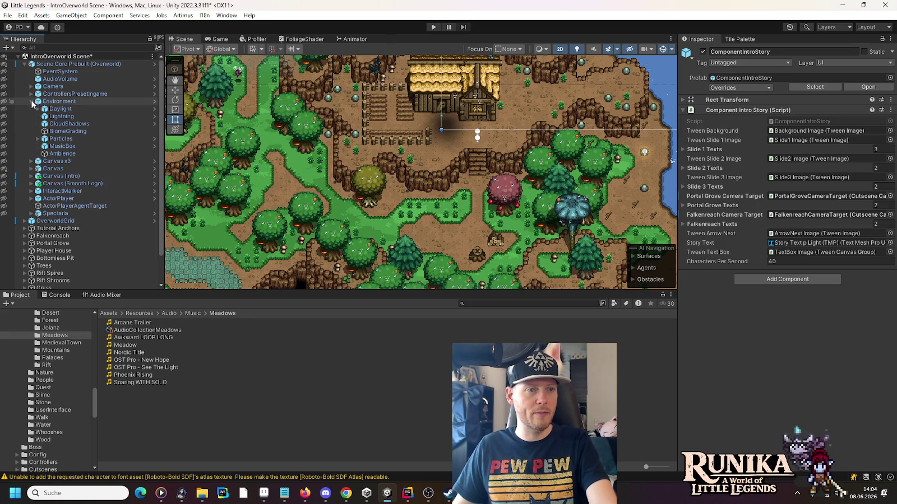
pyautogui.click(92, 147)
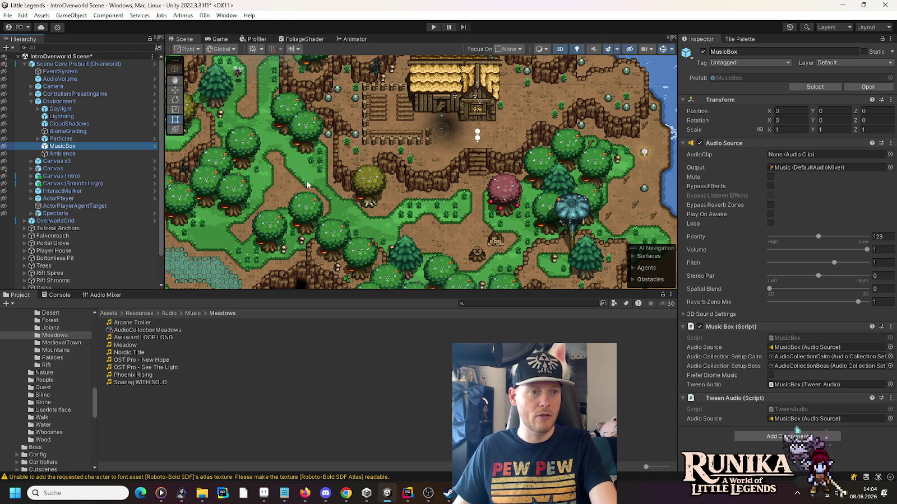
# Fold Environment away and inspect the ComponentInputTutorial object under Canvas.
pyautogui.click(31, 102)
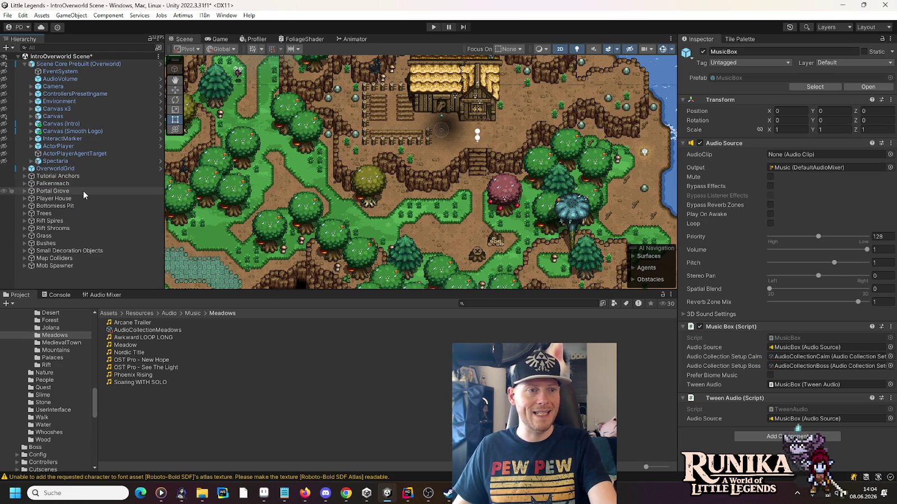
pyautogui.click(32, 133)
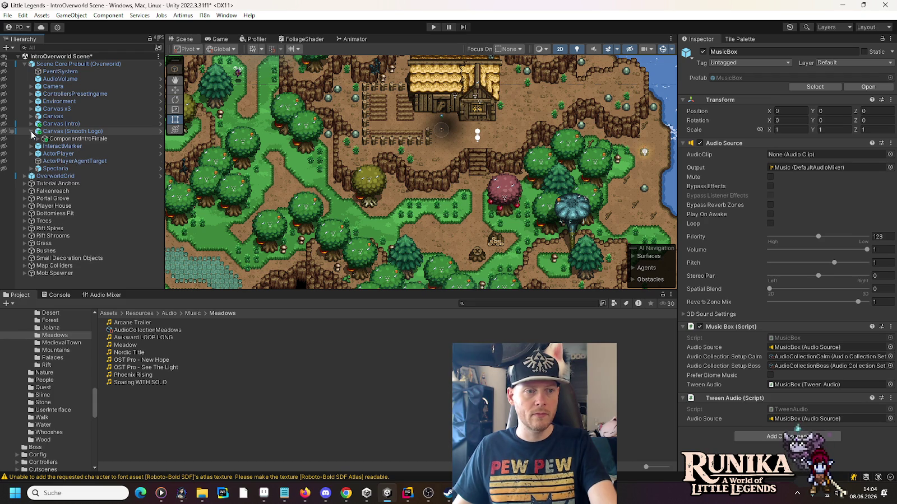
pyautogui.click(31, 132)
pyautogui.click(31, 117)
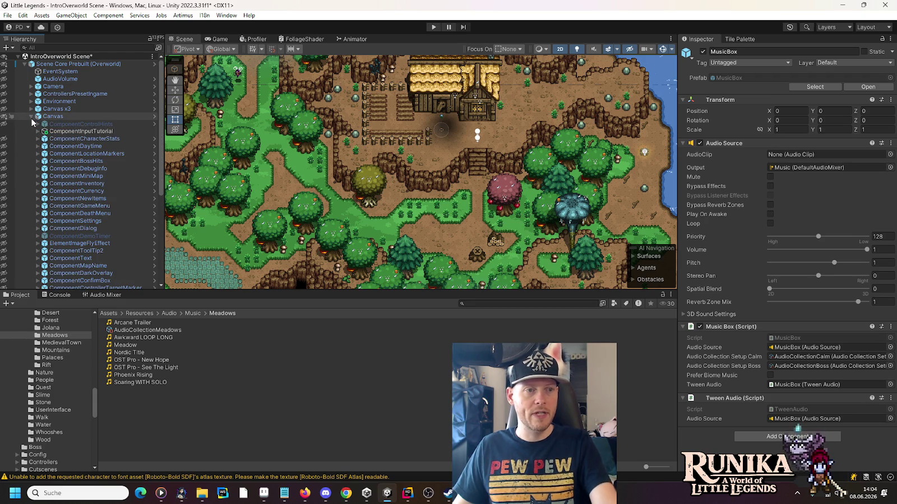
pyautogui.click(52, 133)
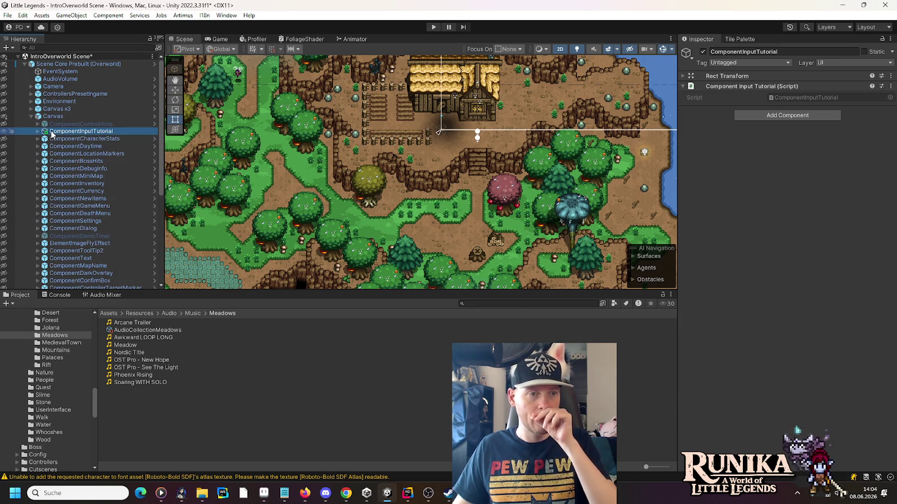
pyautogui.scroll(-3, 81, 170)
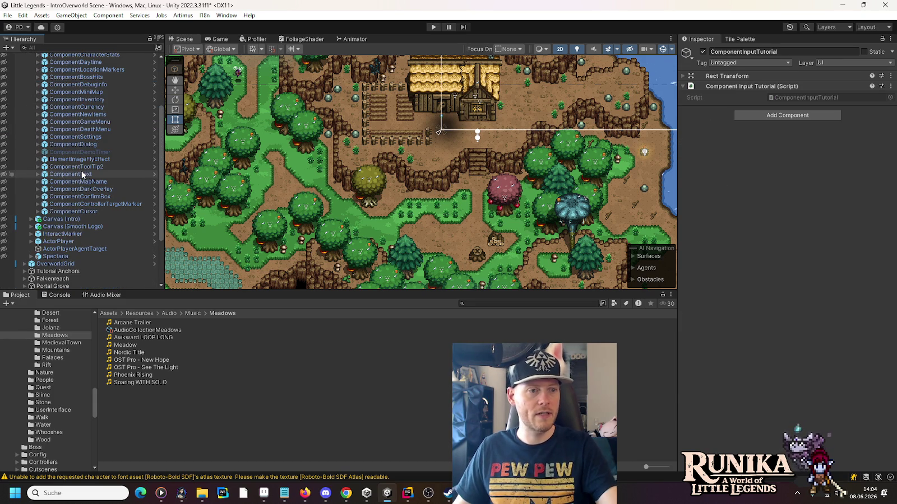
pyautogui.scroll(3, 91, 216)
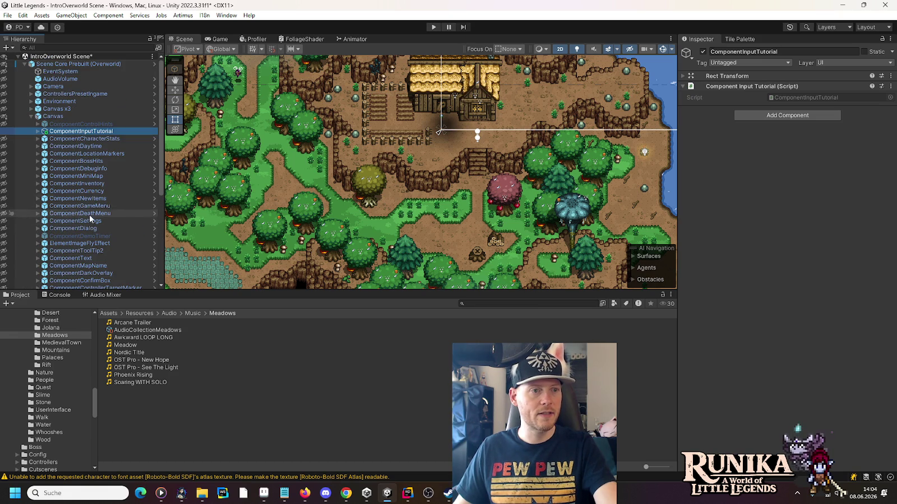
pyautogui.click(31, 116)
# Inspect ComponentIntroStory's Background Image, Slide1–Slide3 images and ContentBox under Canvas (Intro).
pyautogui.click(31, 124)
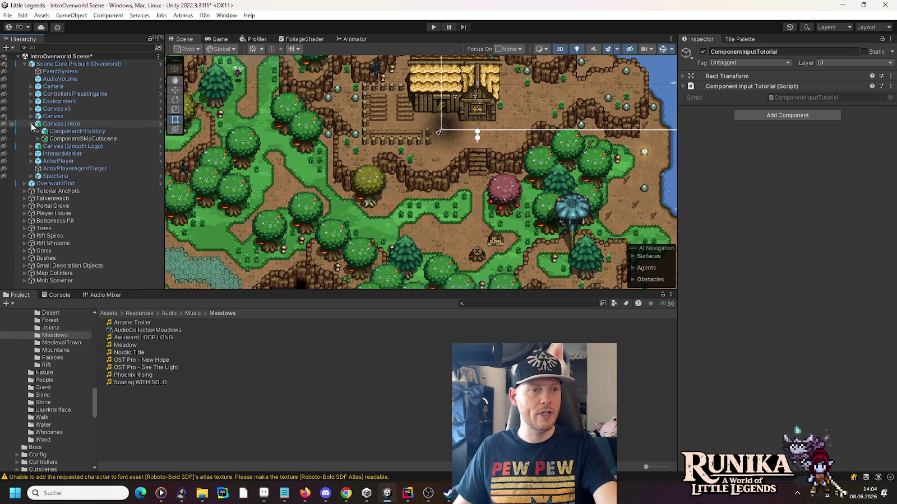
pyautogui.click(39, 139)
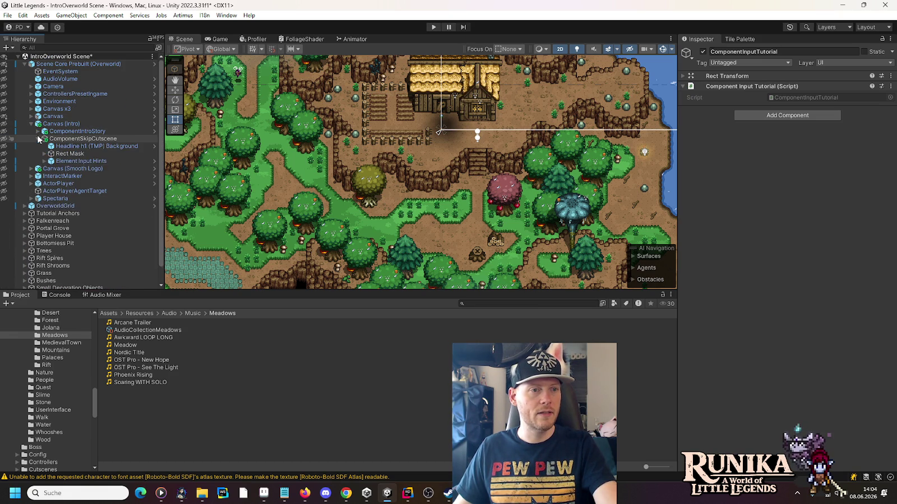
pyautogui.click(38, 139)
pyautogui.click(38, 132)
pyautogui.click(83, 139)
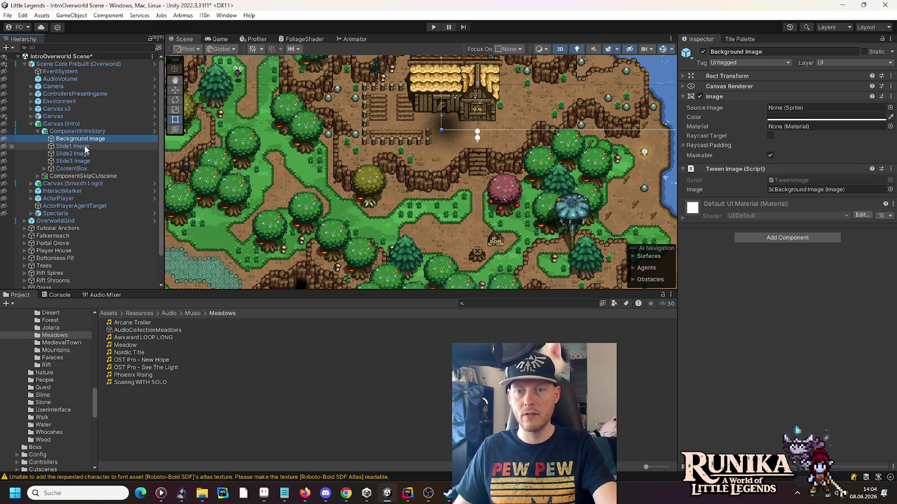
pyautogui.click(84, 153)
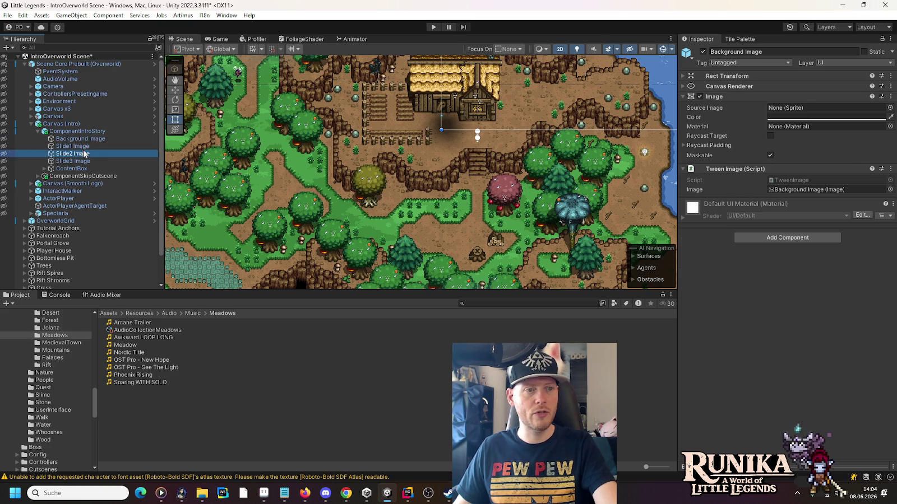
pyautogui.click(84, 147)
pyautogui.click(81, 153)
pyautogui.click(80, 162)
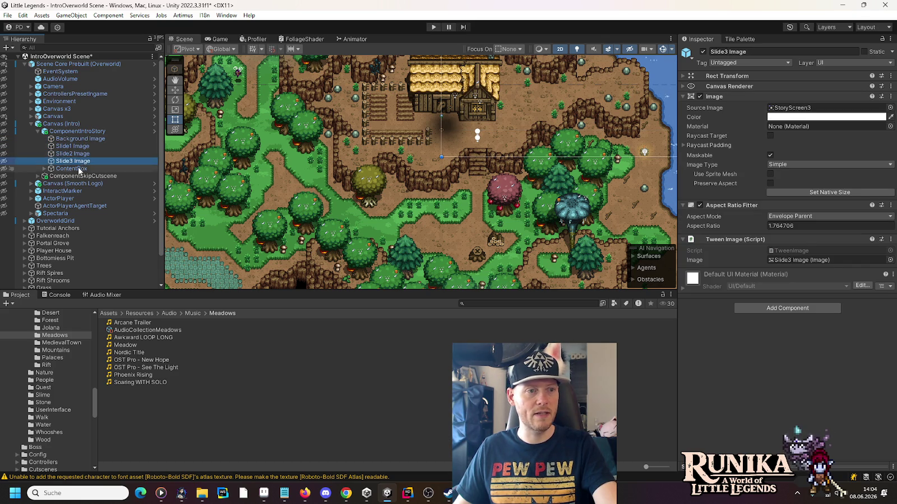
pyautogui.click(79, 169)
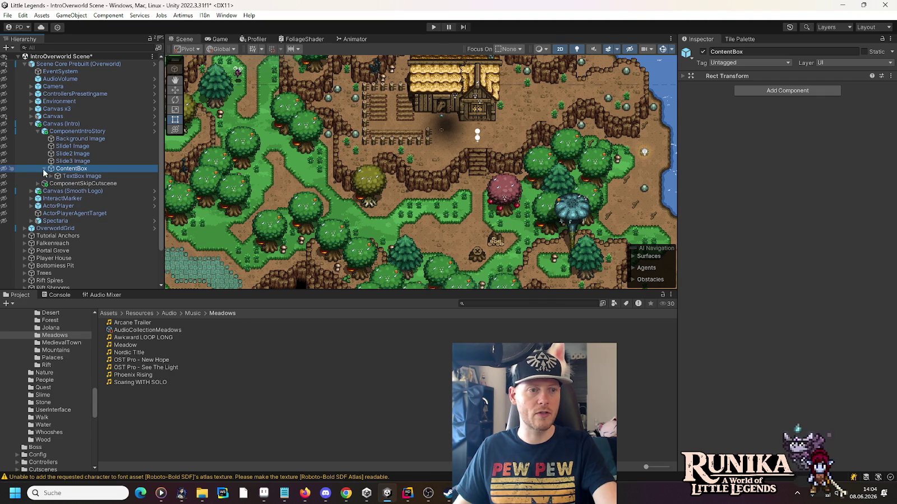
# Collapse ComponentIntroStory and Canvas (Intro) again.
pyautogui.click(38, 131)
pyautogui.click(32, 124)
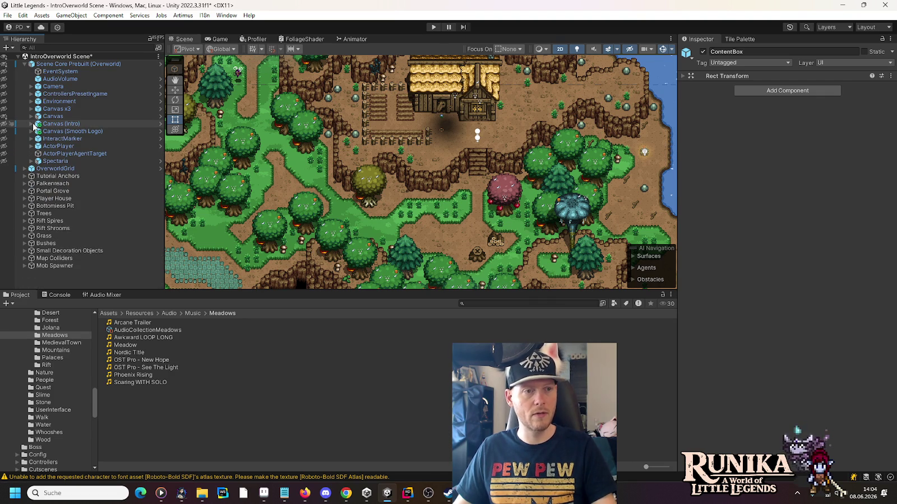
pyautogui.click(202, 494)
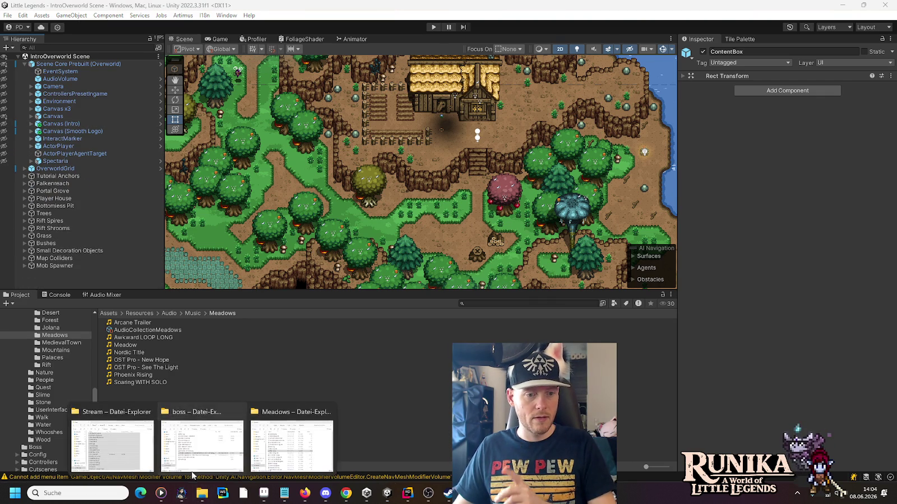
# Play JDB Under Siege (Adventure) from the boss folder, skip to about 0:52, and pause.
pyautogui.click(193, 471)
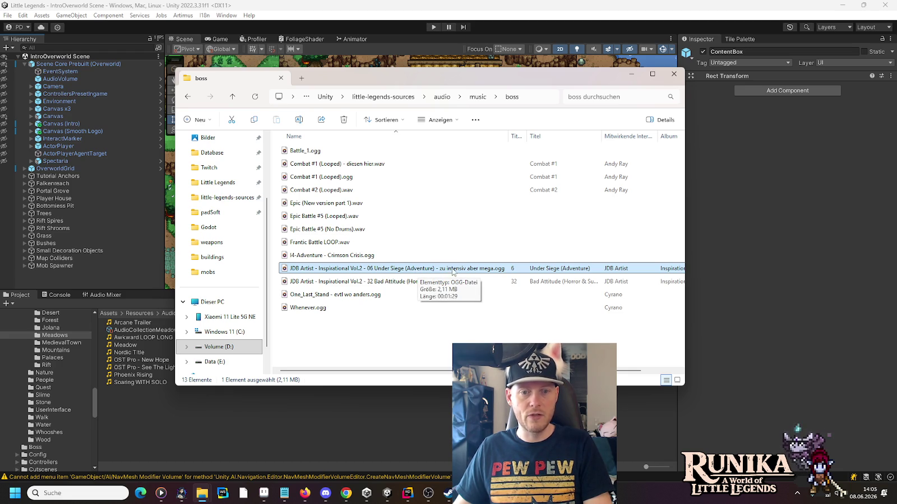
pyautogui.doubleClick(493, 272)
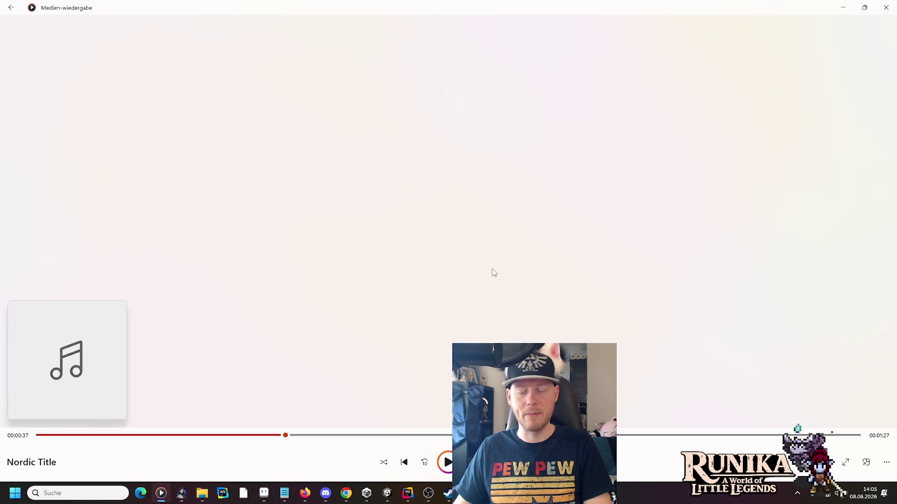
pyautogui.click(244, 436)
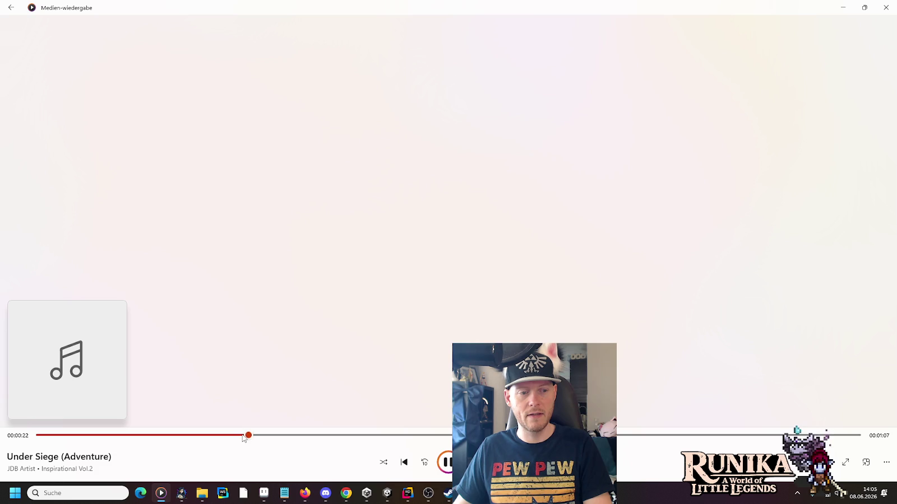
pyautogui.click(518, 435)
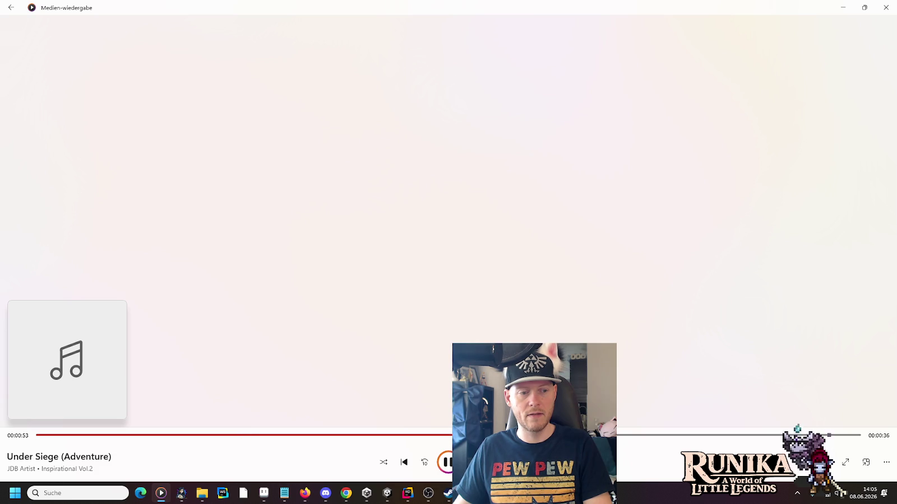
pyautogui.click(446, 463)
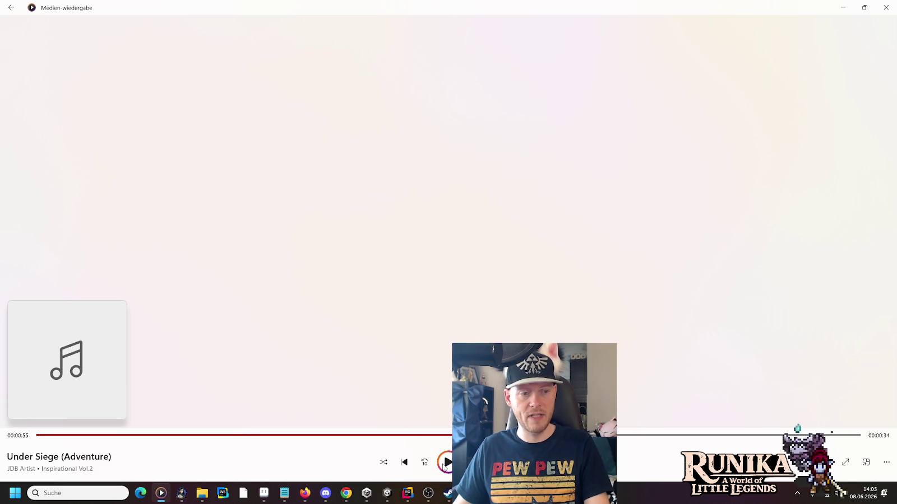
pyautogui.hotkey('alt', 'Tab')
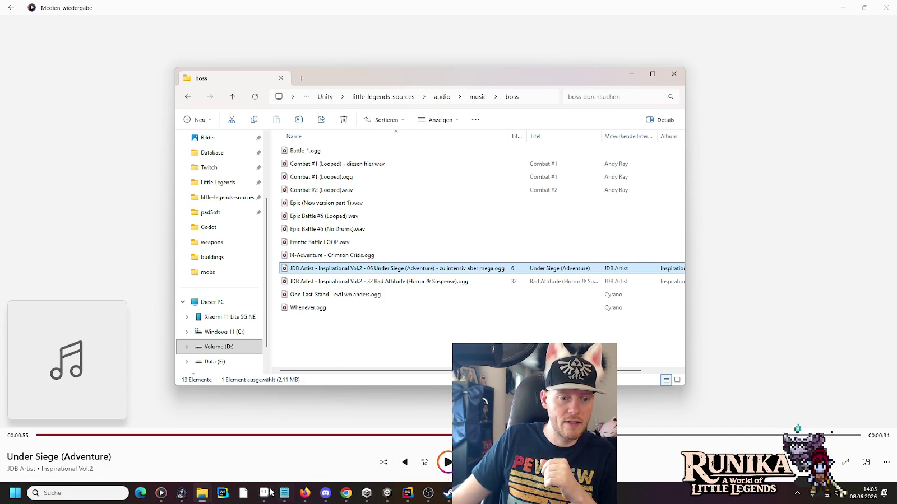
# Search the Resources folder for 'JDB' in the Meadows Explorer window.
pyautogui.moveTo(202, 493)
pyautogui.click(202, 446)
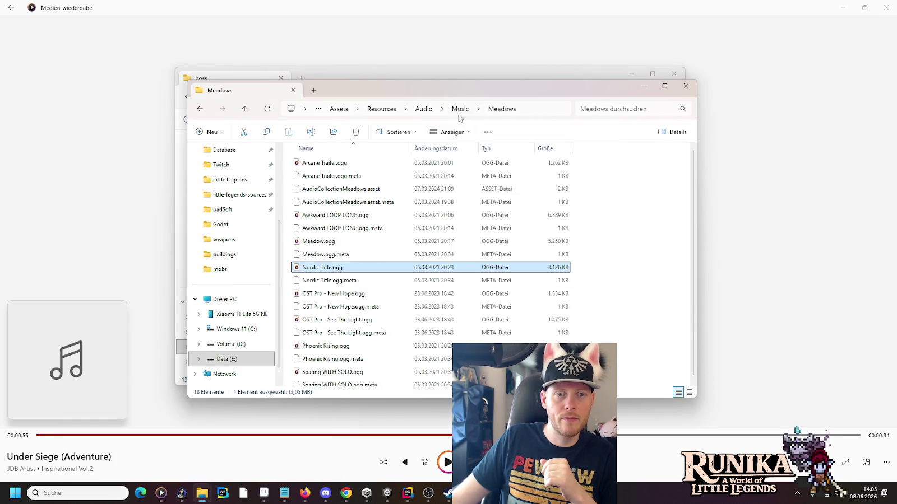
pyautogui.click(391, 111)
pyautogui.click(582, 105)
pyautogui.write('JDB')
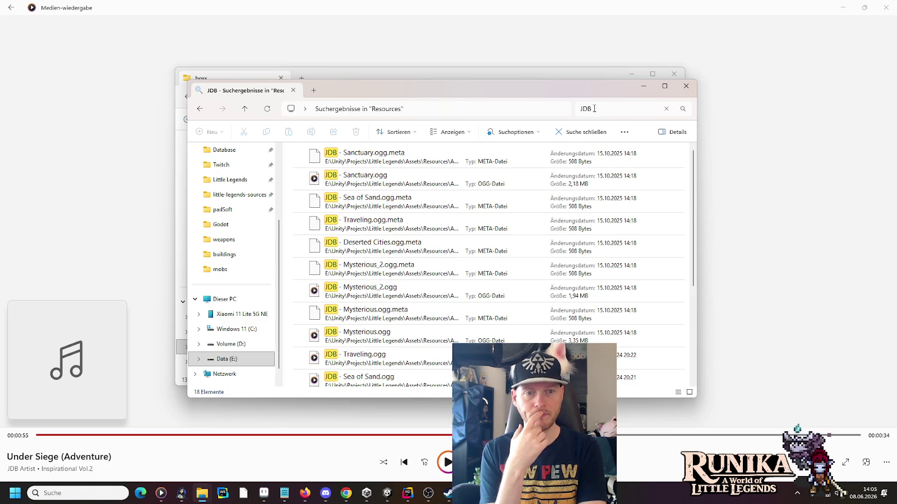
# Play JDB - Sanctuary, skip ahead to near the end, and pause at 1:06.
pyautogui.doubleClick(353, 175)
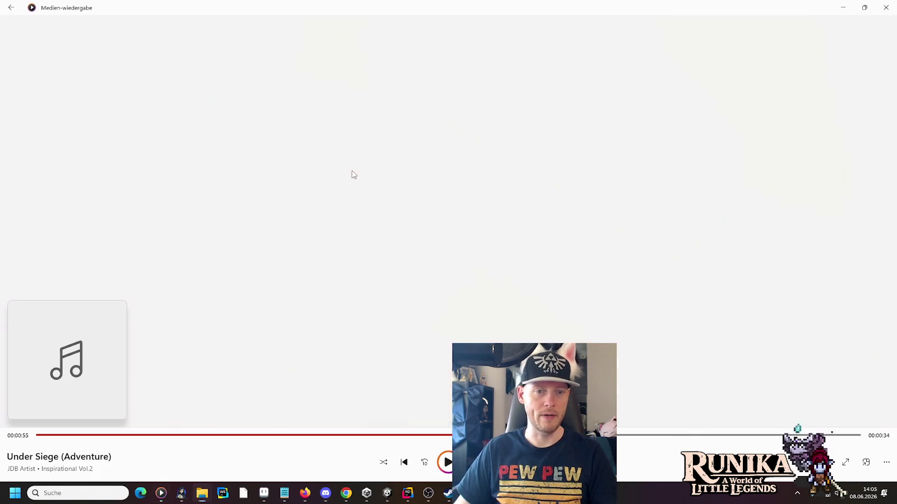
pyautogui.click(292, 435)
pyautogui.click(482, 435)
pyautogui.click(645, 435)
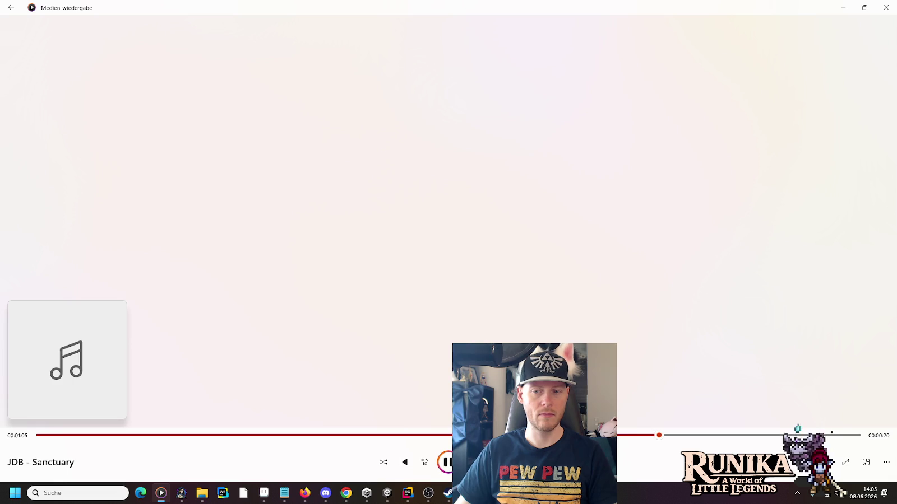
pyautogui.click(446, 462)
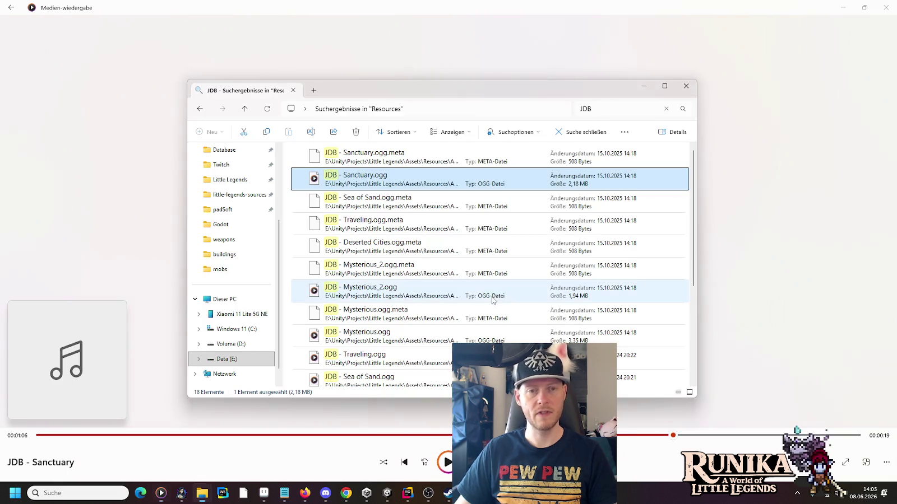
# Play Mysterious_2 from the JDB results and skip ahead to about 00:58.
pyautogui.hotkey('alt', 'Tab')
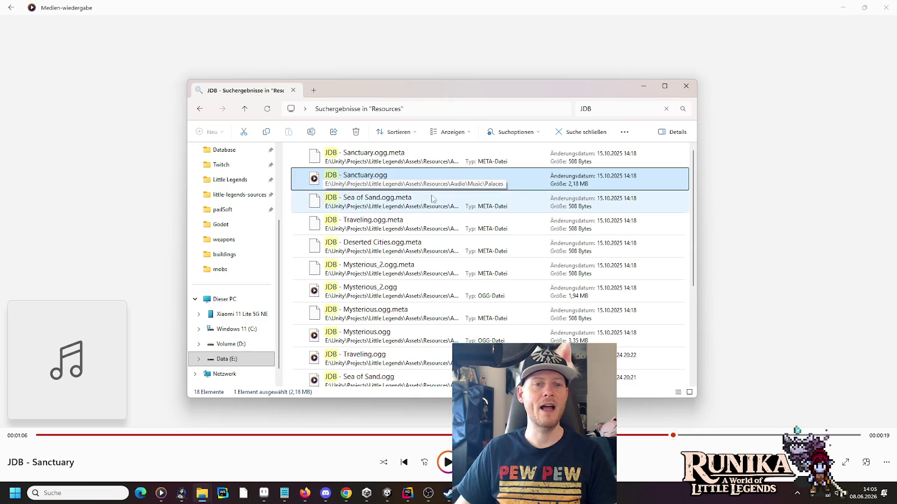
pyautogui.doubleClick(380, 288)
pyautogui.click(306, 436)
pyautogui.click(561, 435)
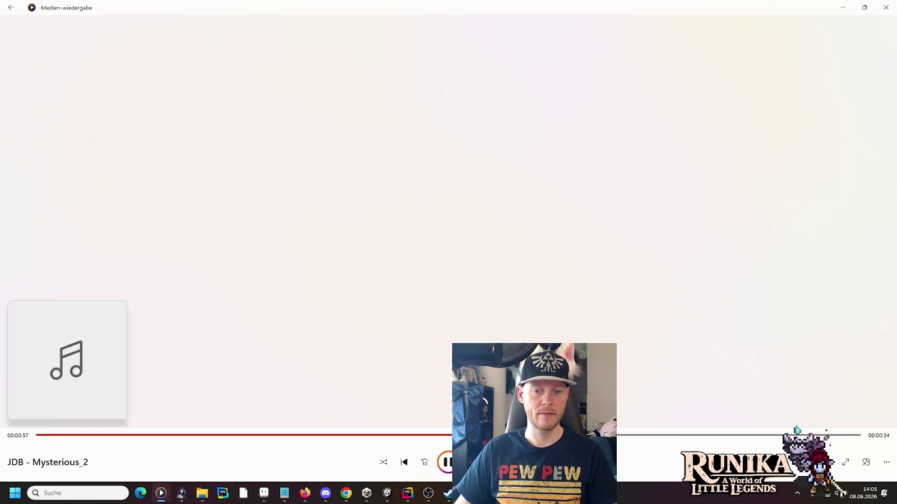
# Play JDB - Mysterious and skip ahead to 01:10.
pyautogui.click(202, 493)
pyautogui.scroll(-1, 455, 310)
pyautogui.scroll(-1, 455, 310)
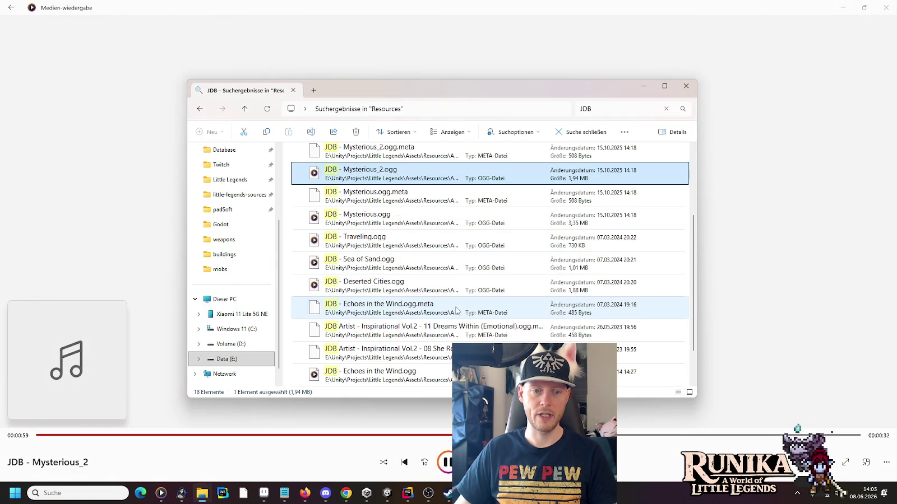
pyautogui.doubleClick(381, 218)
pyautogui.click(245, 435)
pyautogui.click(570, 436)
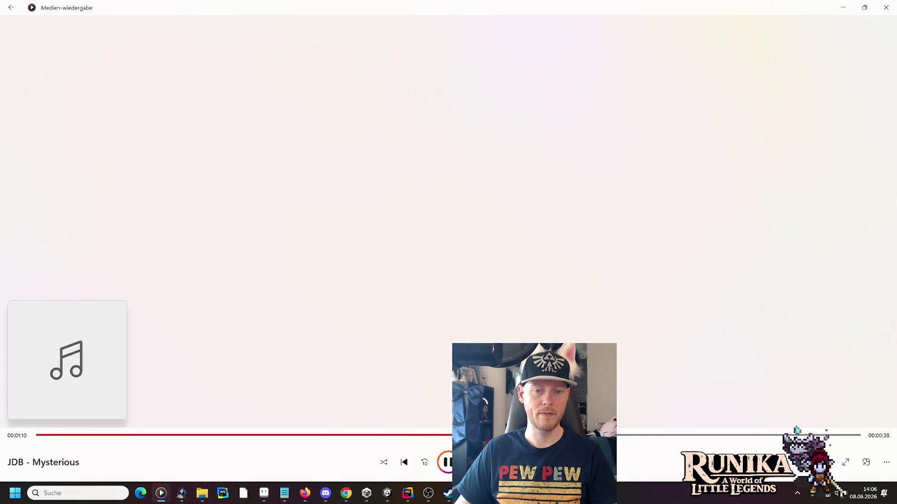
# Preview Traveling and Sea of Sand, then start Echoes in the Wind.
pyautogui.hotkey('alt', 'Tab')
pyautogui.press('Down')
pyautogui.press('Return')
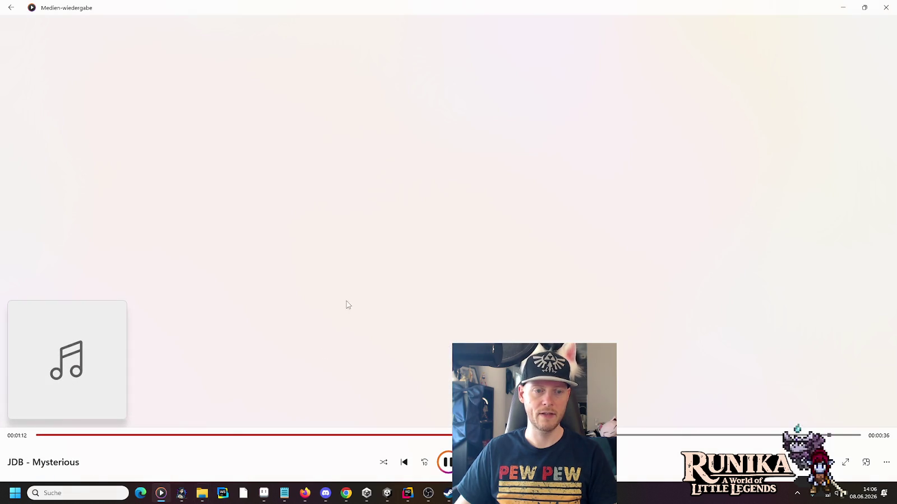
pyautogui.hotkey('alt', 'Tab')
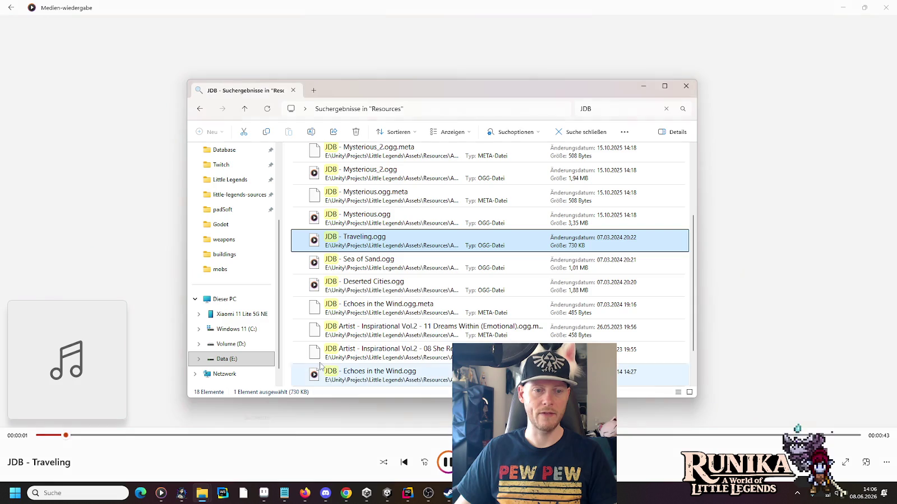
pyautogui.doubleClick(374, 272)
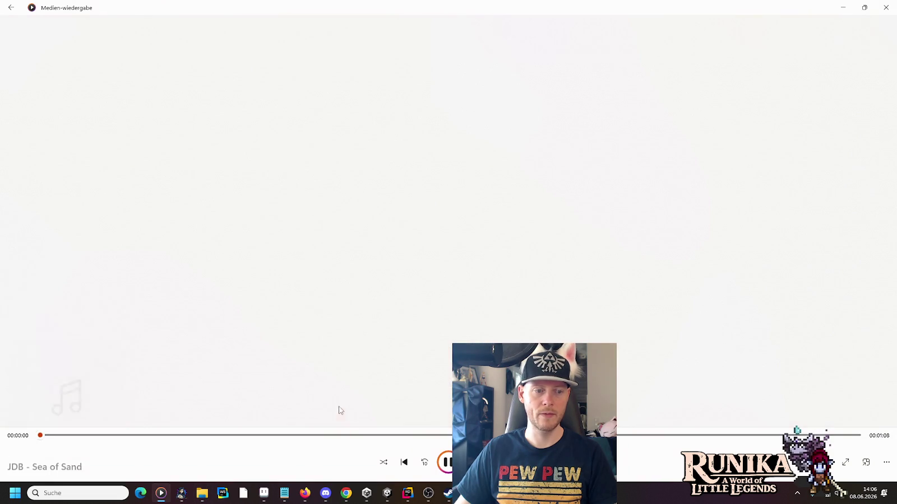
pyautogui.hotkey('alt', 'Tab')
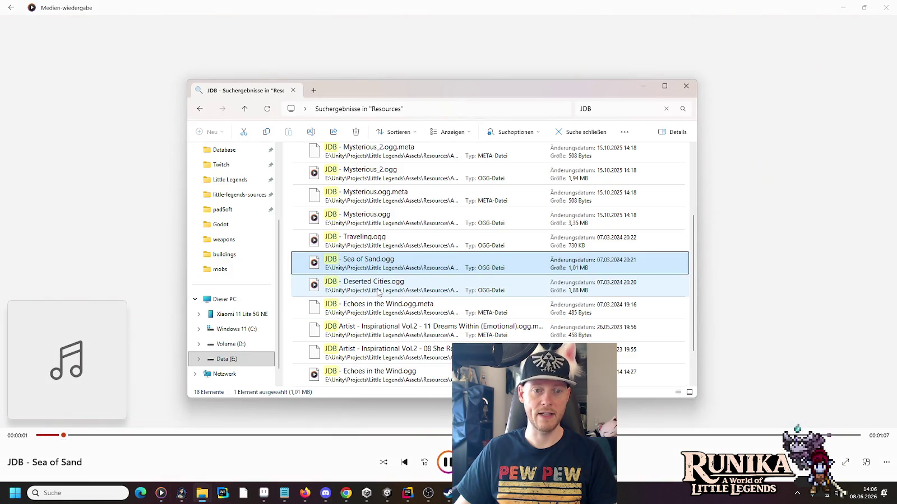
pyautogui.hotkey('alt', 'Tab')
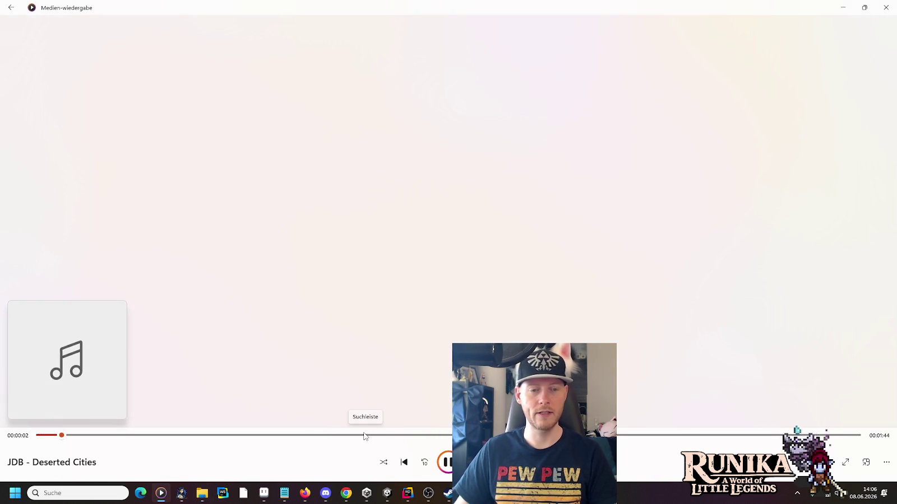
pyautogui.hotkey('alt', 'Tab')
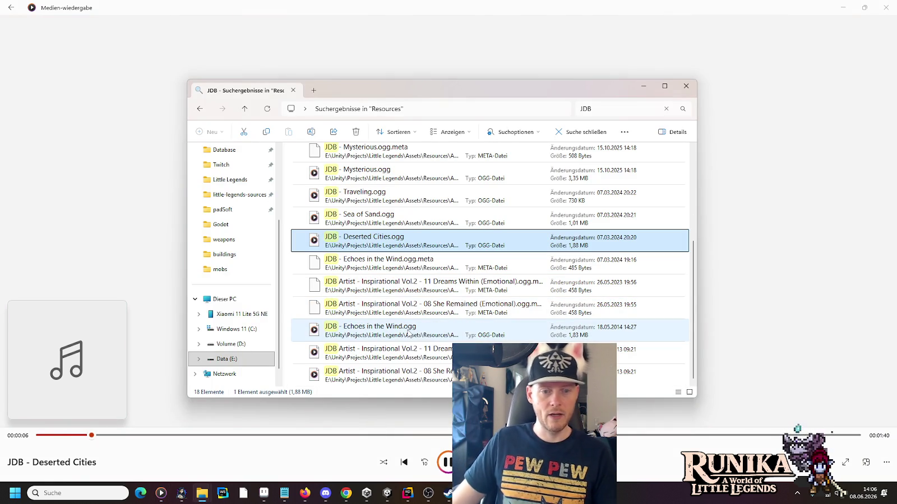
pyautogui.doubleClick(408, 332)
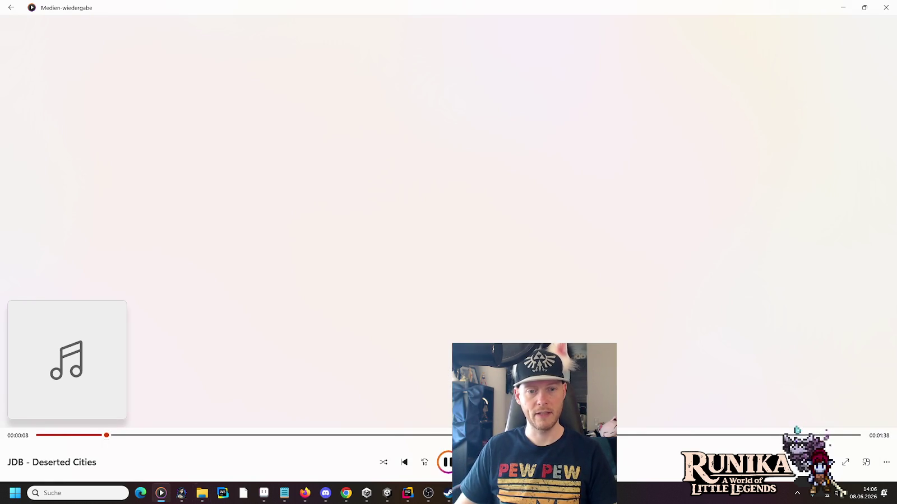
# Skip Echoes in the Wind to about 0:48, then preview 11 Dreams Within past 0:56.
pyautogui.click(363, 436)
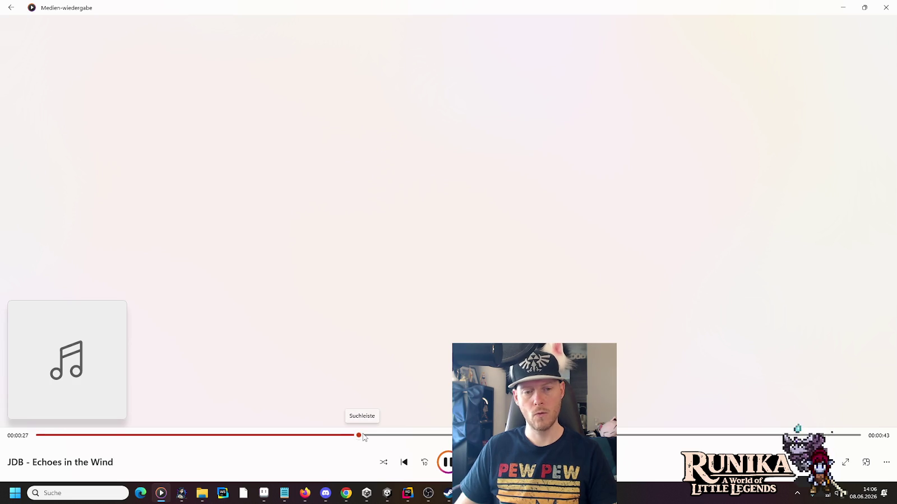
pyautogui.click(602, 435)
pyautogui.hotkey('alt', 'Tab')
pyautogui.doubleClick(370, 352)
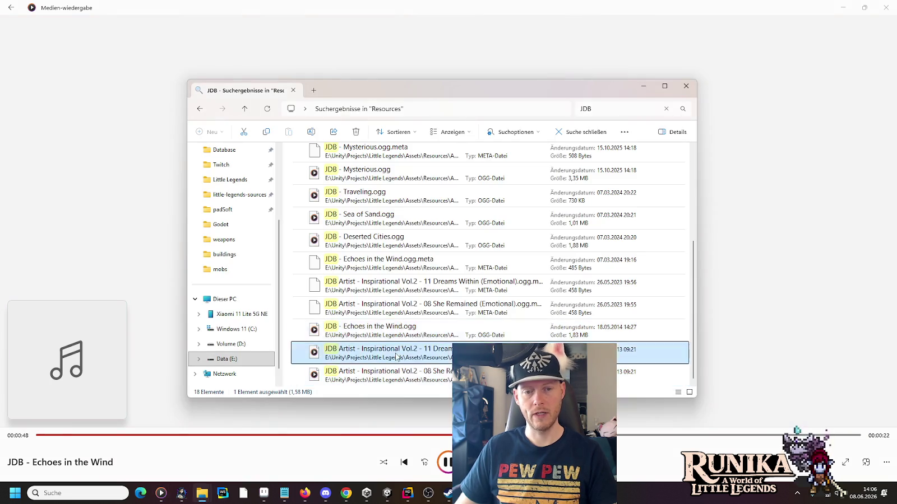
pyautogui.click(310, 436)
pyautogui.click(613, 436)
pyautogui.hotkey('alt', 'Tab')
# Play 08 She Remained (Emotional), skip to 1:31, and pause.
pyautogui.click(442, 376)
pyautogui.doubleClick(442, 377)
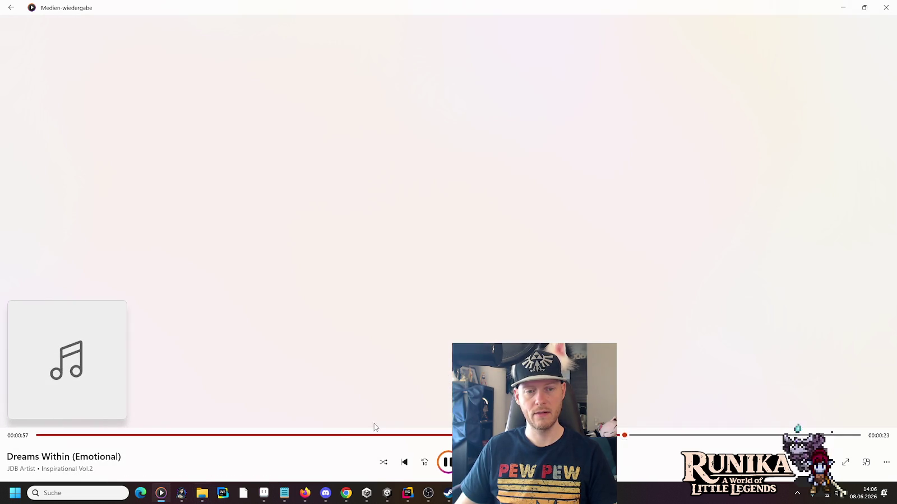
pyautogui.click(318, 436)
pyautogui.click(662, 436)
pyautogui.click(448, 466)
pyautogui.hotkey('alt', 'Tab')
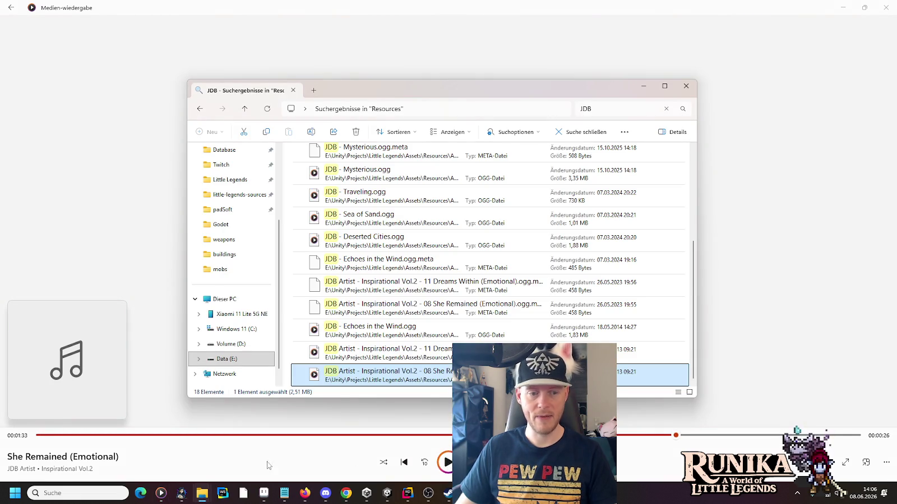
pyautogui.moveTo(202, 493)
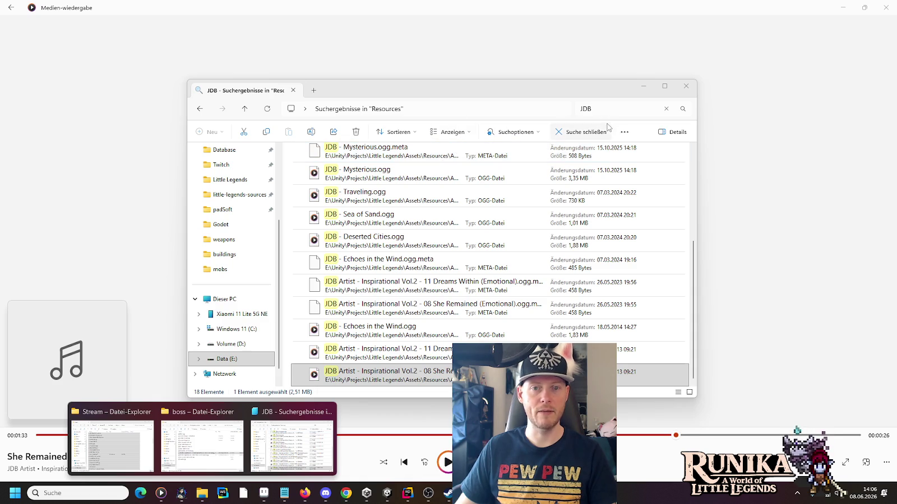
# Replace the JDB search with 'Under Siege', then leave the empty search results.
pyautogui.click(608, 110)
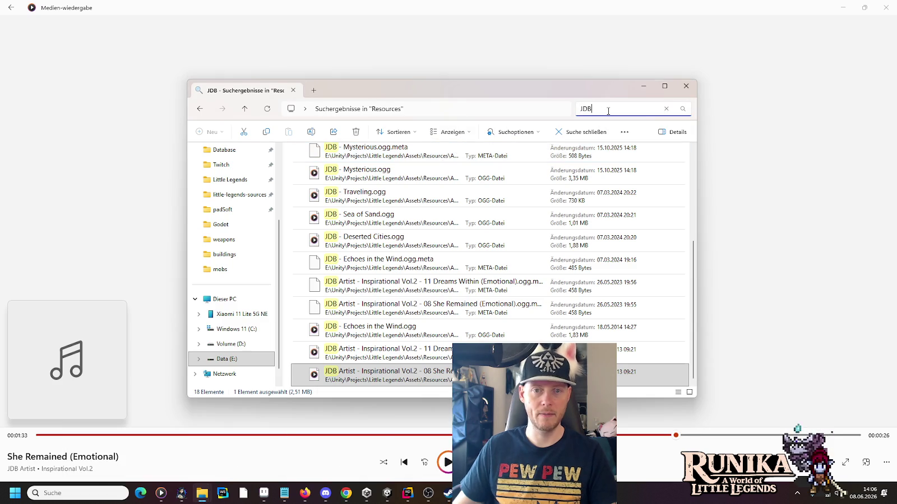
pyautogui.press('BackSpace')
pyautogui.press('BackSpace')
pyautogui.press('BackSpace')
pyautogui.write('Under ')
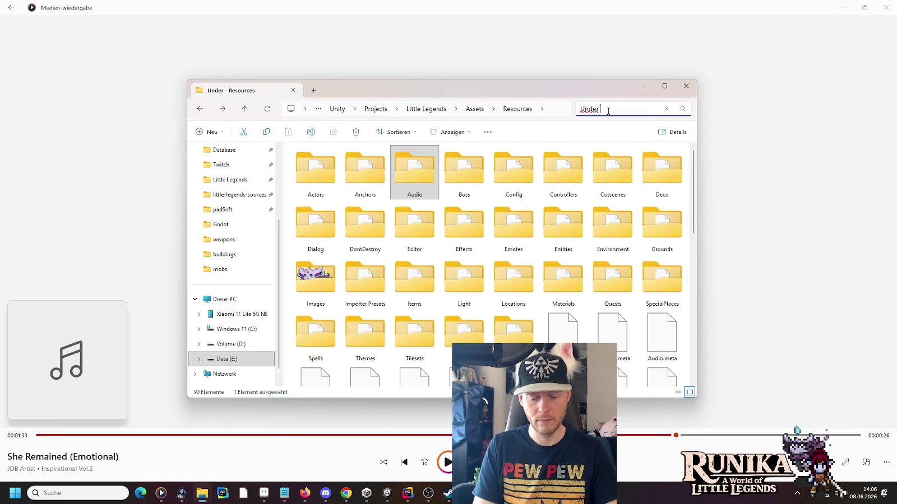
pyautogui.write('Siege')
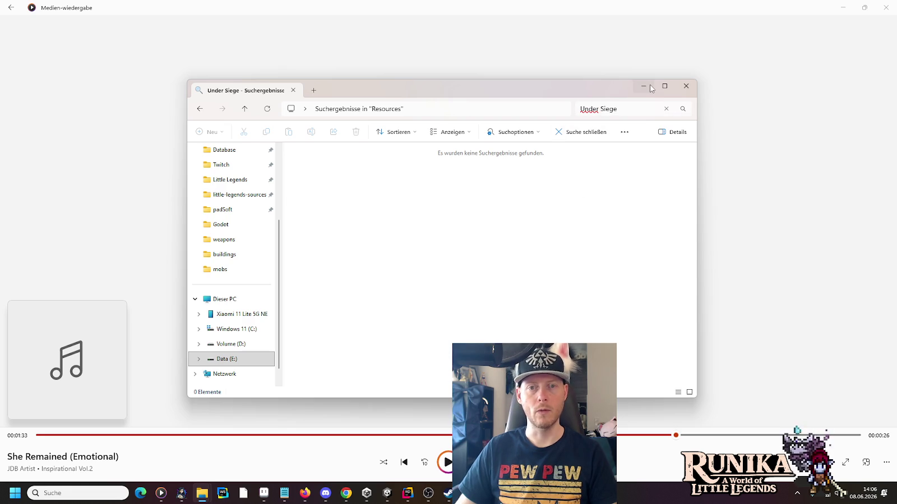
pyautogui.hotkey('alt', 'Left')
pyautogui.hotkey('alt', 'Left')
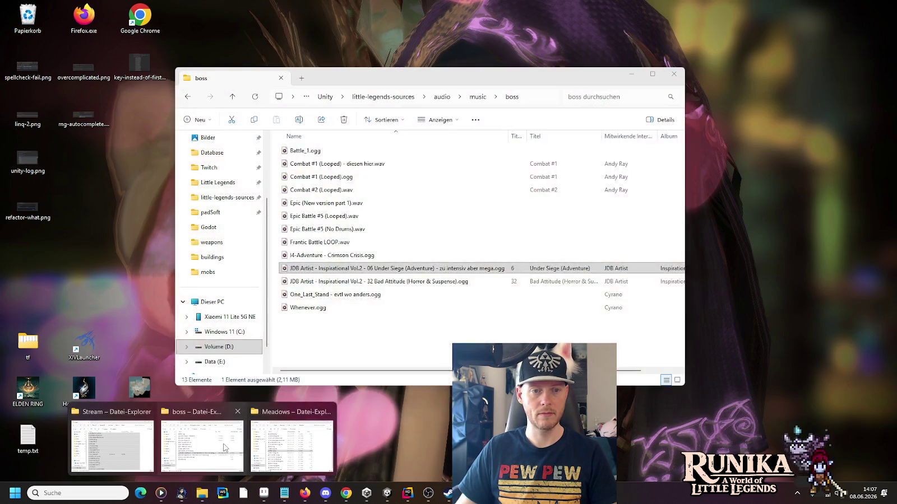
# Preview I4-Adventure - Crimson Crisis to about 01:02, then try Frantic Battle LOOP.
pyautogui.click(240, 446)
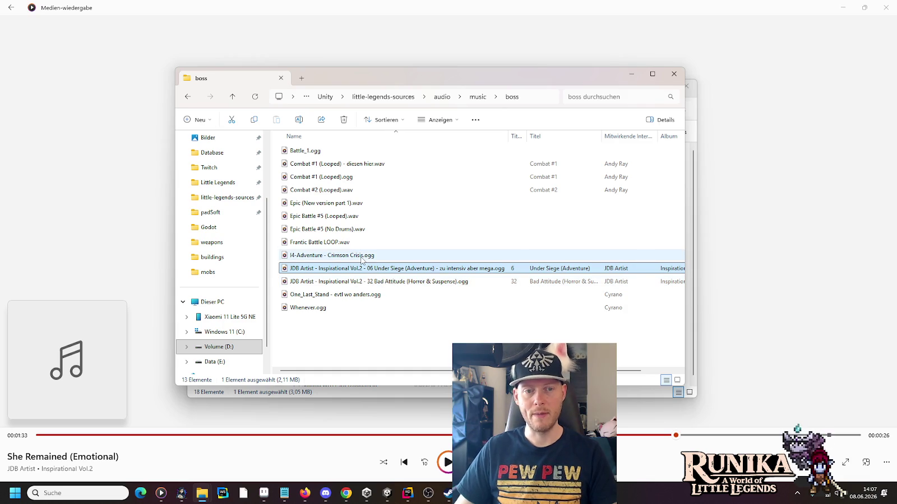
pyautogui.doubleClick(362, 259)
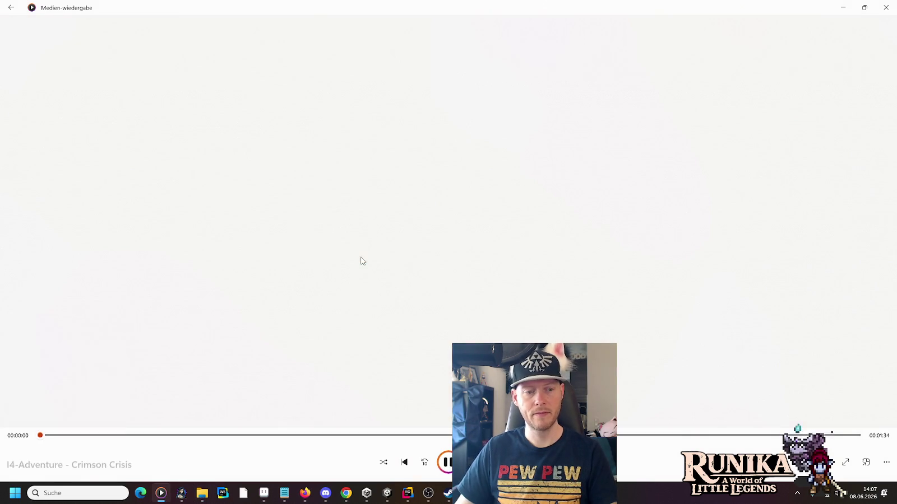
pyautogui.click(294, 436)
pyautogui.click(579, 436)
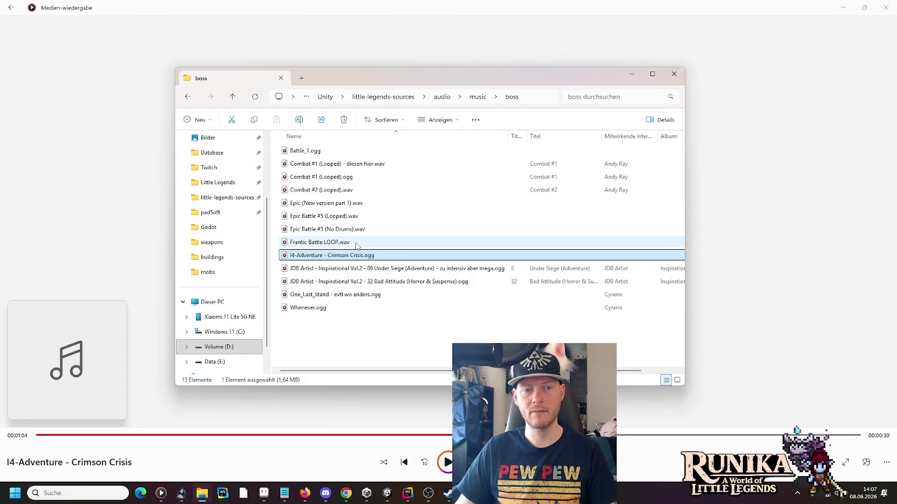
pyautogui.click(357, 244)
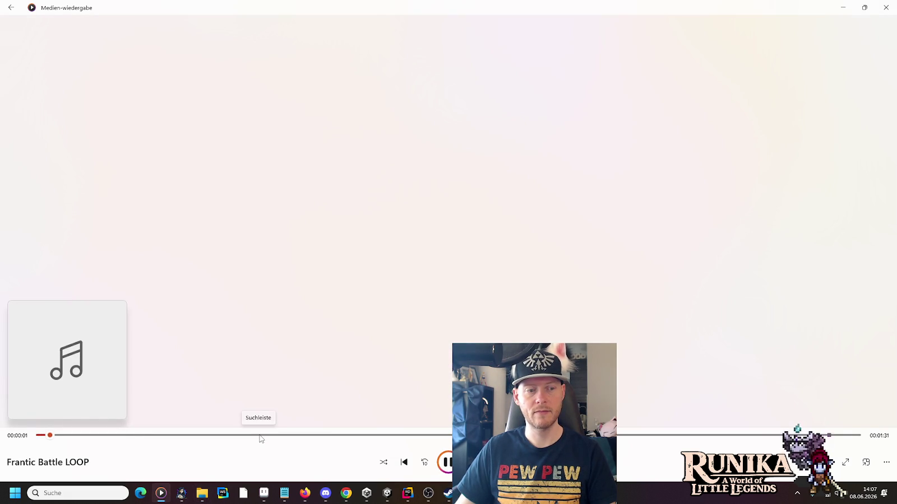
pyautogui.press('space')
pyautogui.hotkey('alt', 'Tab')
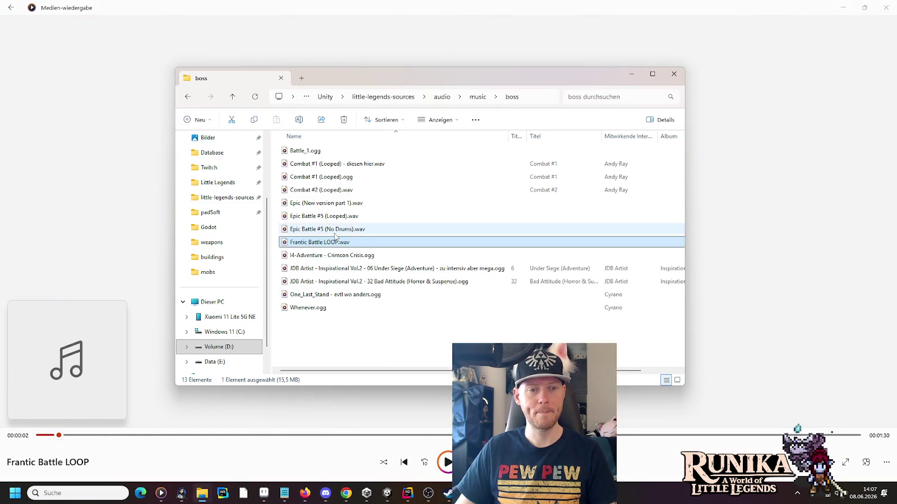
# Preview Epic Battle #5 (No Drums) to 00:18 and Epic Battle #5 (Looped) to 00:40.
pyautogui.doubleClick(334, 229)
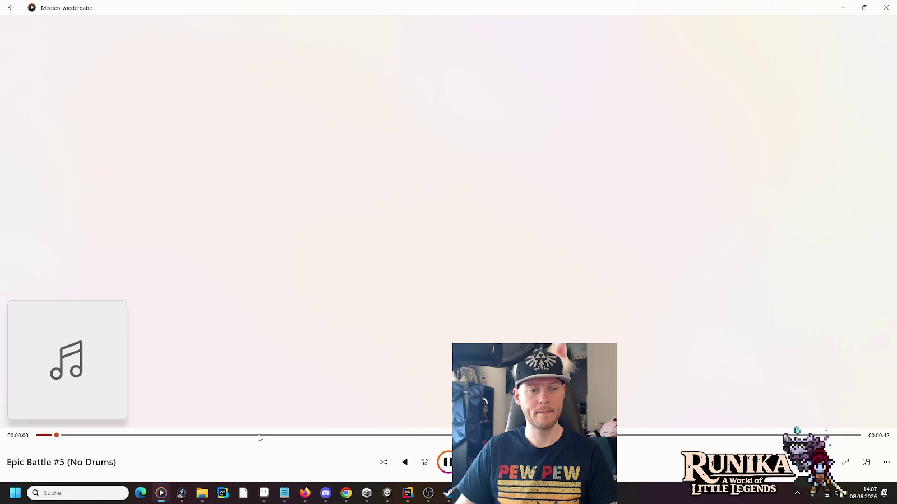
pyautogui.click(396, 436)
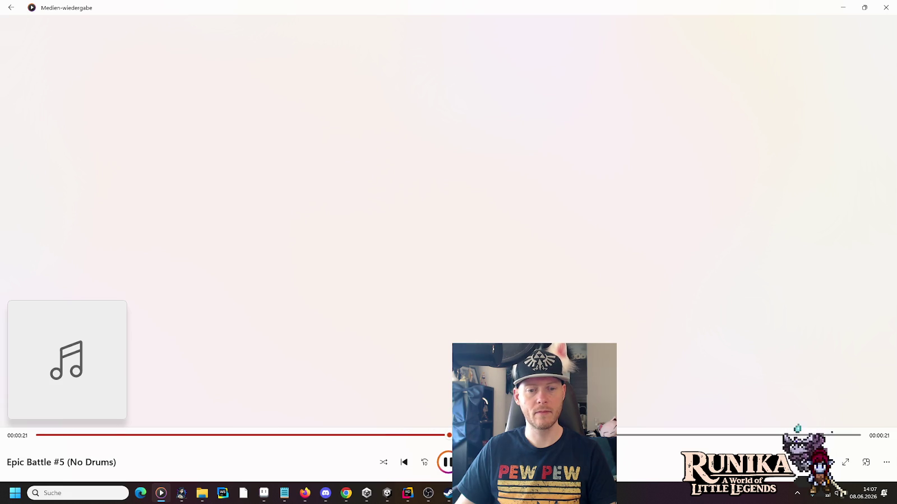
pyautogui.click(447, 463)
pyautogui.click(202, 493)
pyautogui.doubleClick(360, 217)
pyautogui.click(269, 435)
pyautogui.click(619, 435)
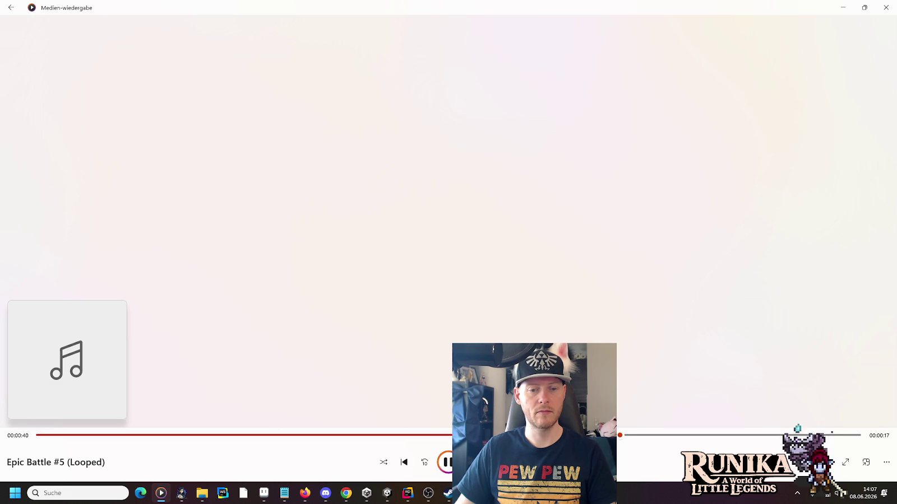
pyautogui.hotkey('alt', 'Tab')
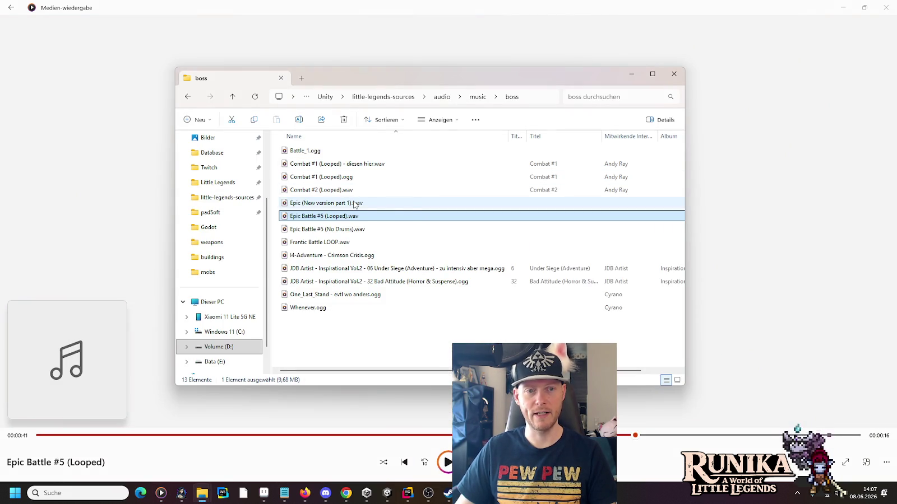
# Preview Epic (New version part 1), pausing at about 0:43, then start Combat #2.
pyautogui.doubleClick(354, 206)
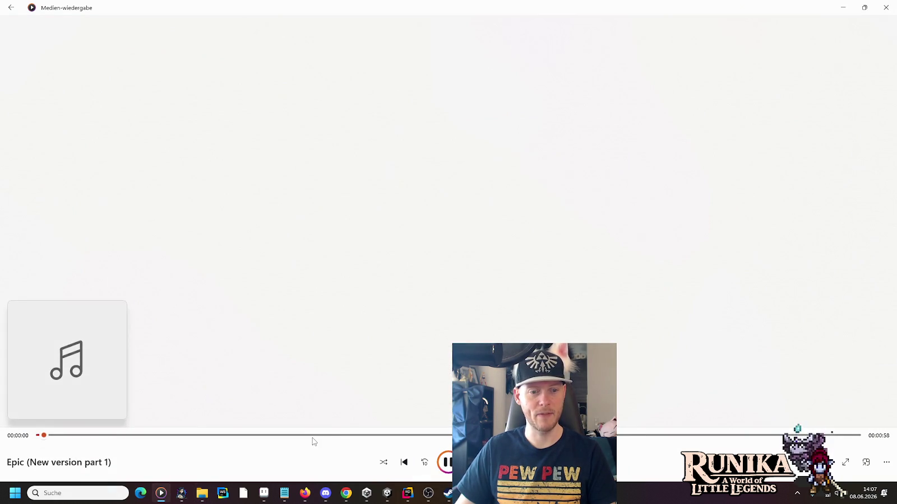
pyautogui.click(307, 436)
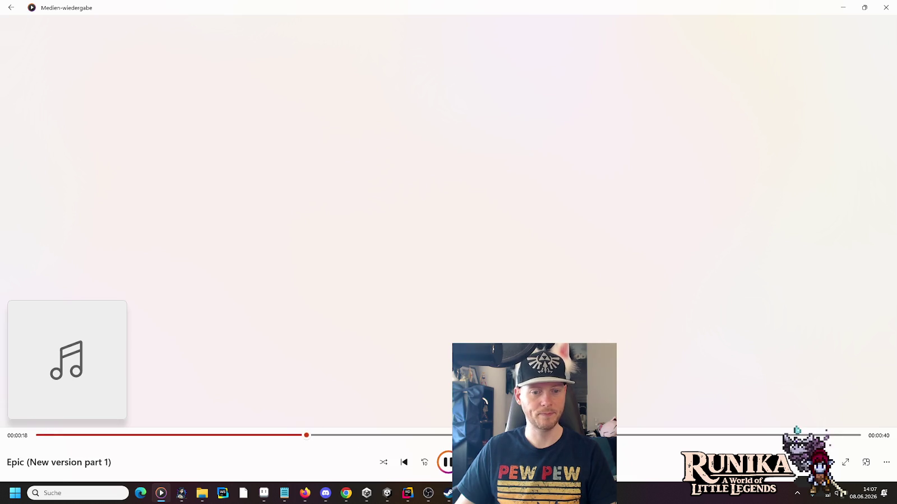
pyautogui.click(644, 436)
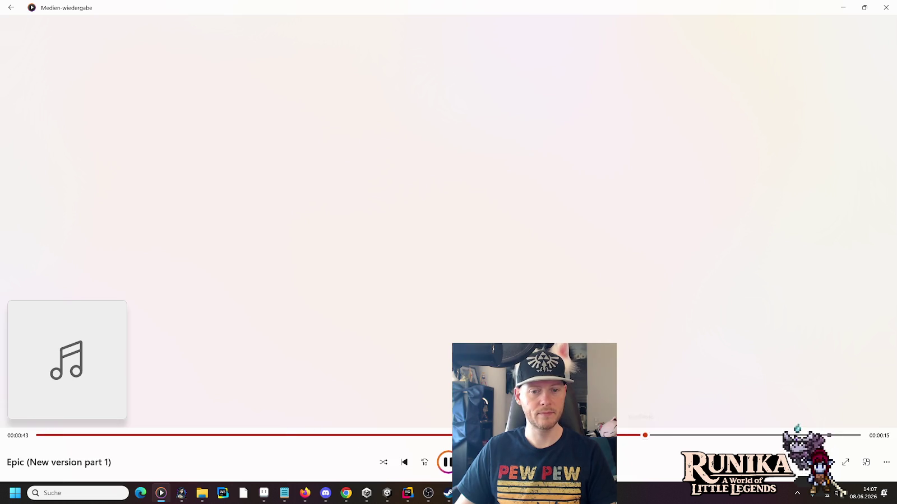
pyautogui.click(447, 462)
pyautogui.hotkey('alt', 'Tab')
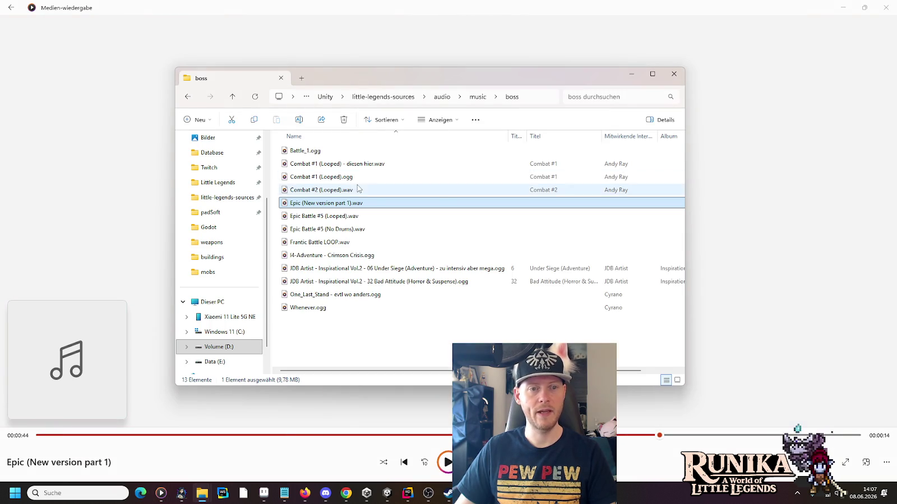
pyautogui.doubleClick(352, 191)
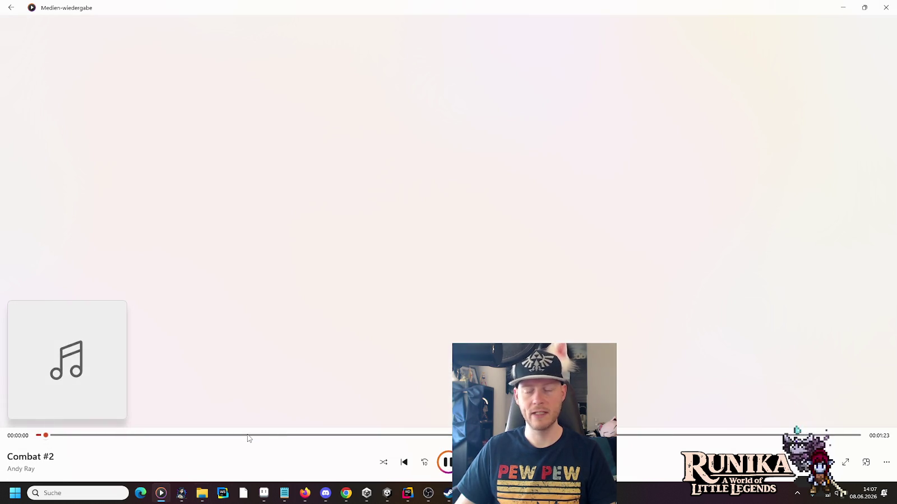
# Skip through and pause Combat #2, then preview the Whenever track.
pyautogui.click(306, 436)
pyautogui.click(645, 436)
pyautogui.click(447, 463)
pyautogui.hotkey('alt', 'Tab')
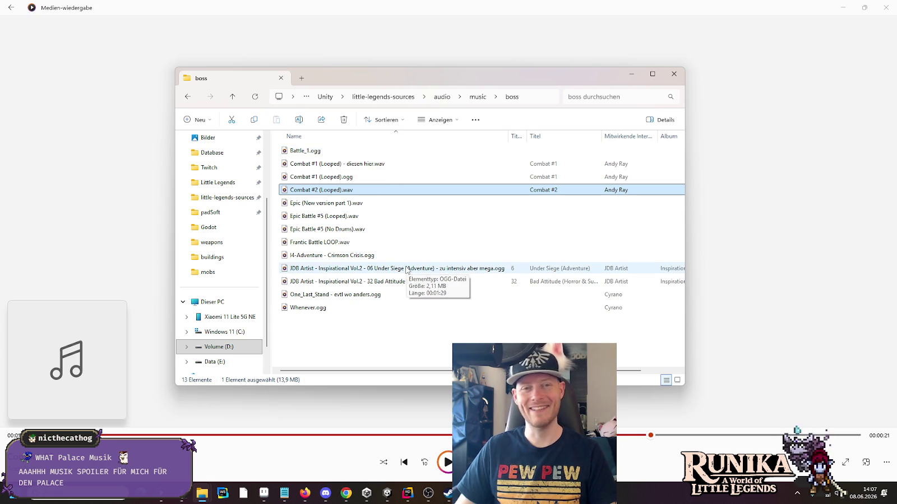
pyautogui.doubleClick(313, 309)
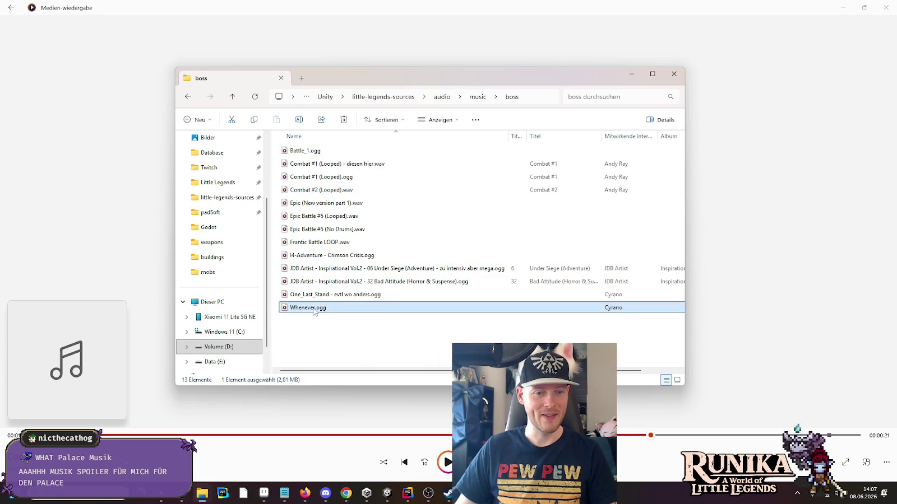
pyautogui.click(262, 438)
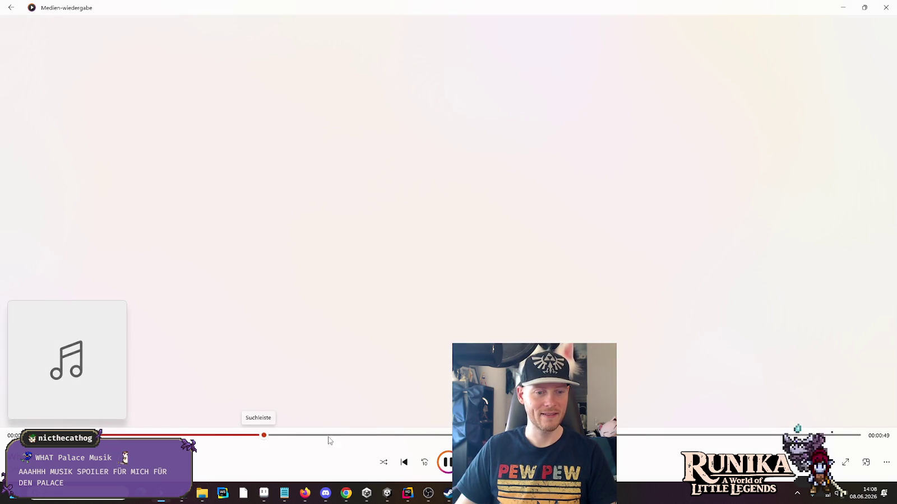
pyautogui.moveTo(274, 435); pyautogui.dragTo(521, 435)
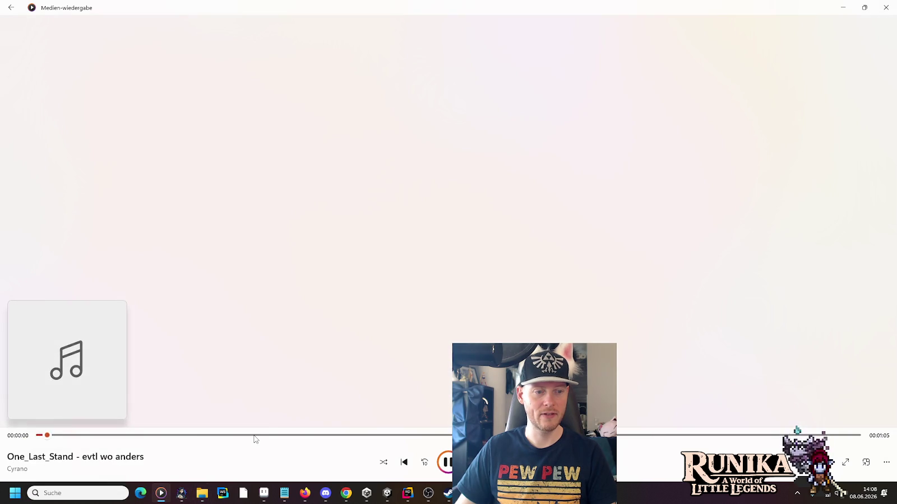
pyautogui.click(255, 437)
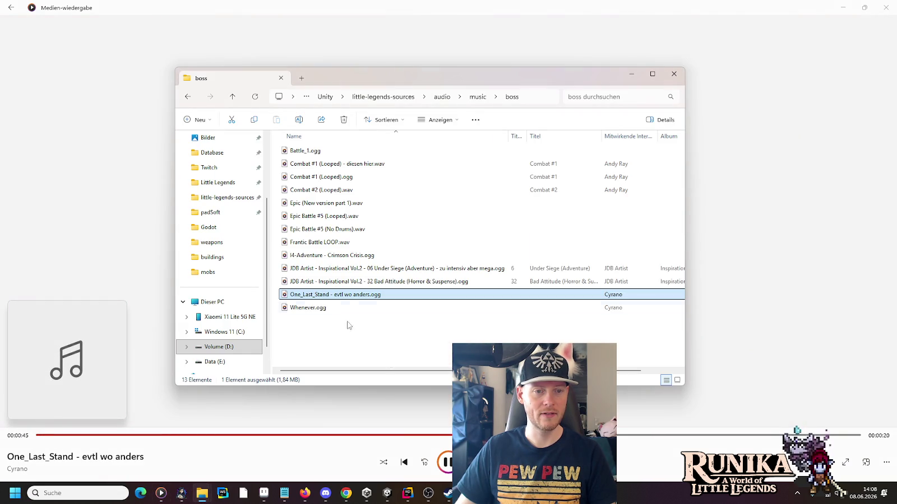
# Preview Bad Attitude to about 0:52, then play Under Siege (Adventure) and pause at 0:22.
pyautogui.doubleClick(329, 280)
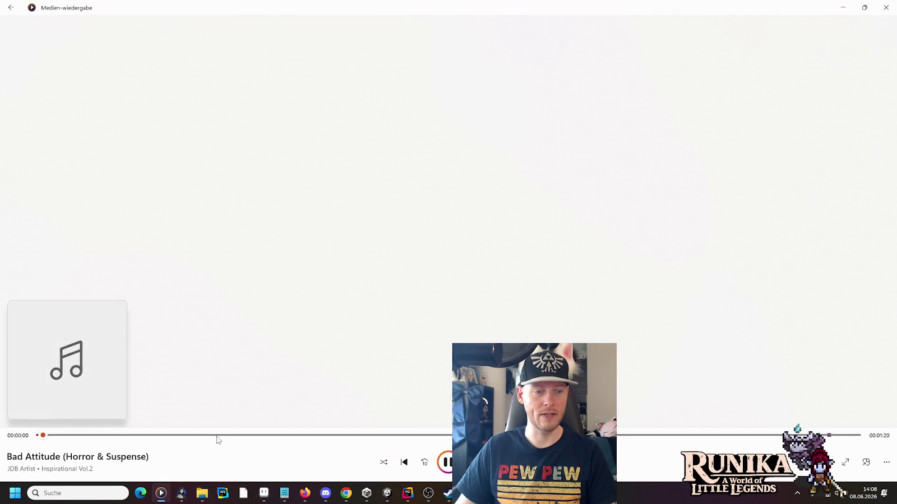
pyautogui.moveTo(213, 436); pyautogui.dragTo(571, 436)
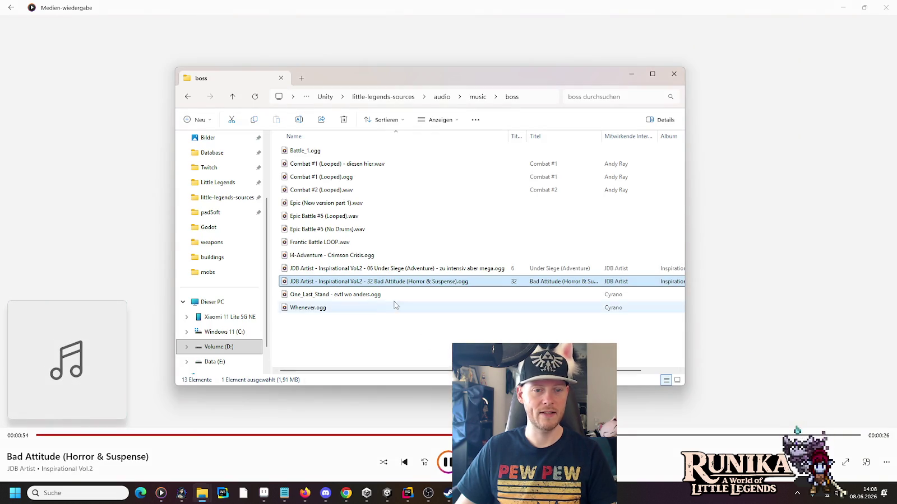
pyautogui.doubleClick(384, 274)
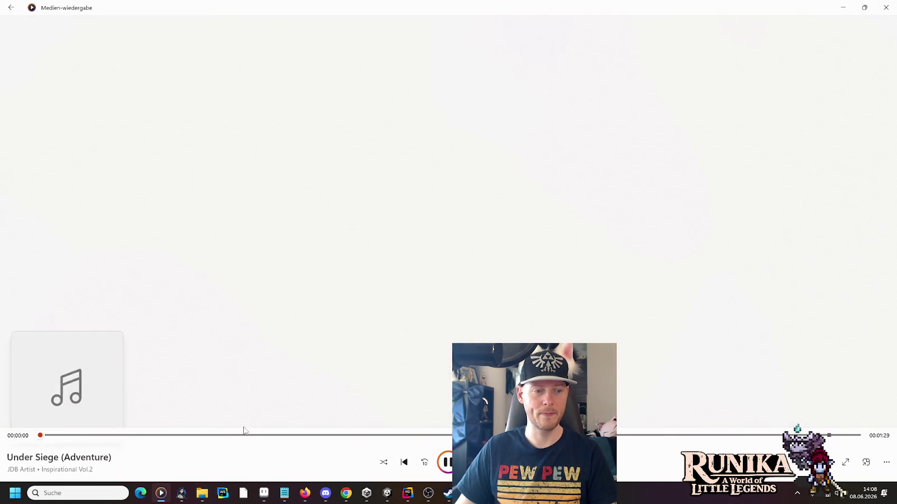
pyautogui.click(230, 436)
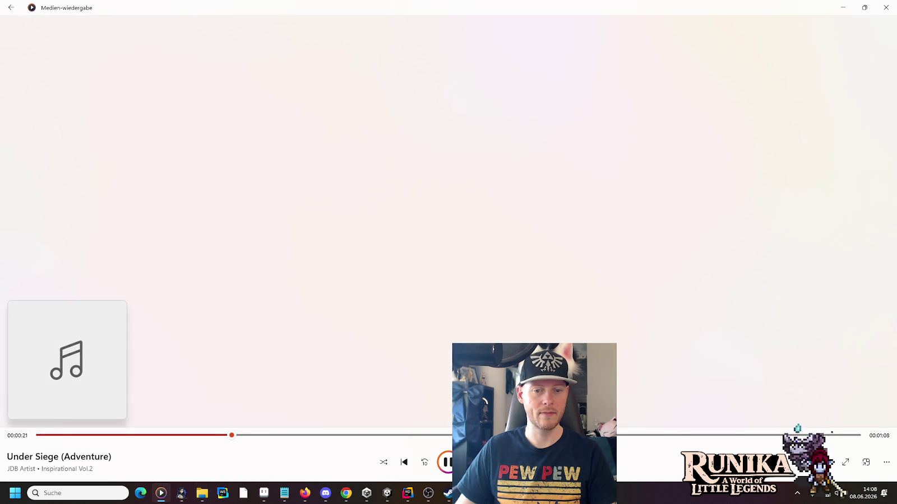
pyautogui.click(452, 462)
pyautogui.hotkey('alt', 'Tab')
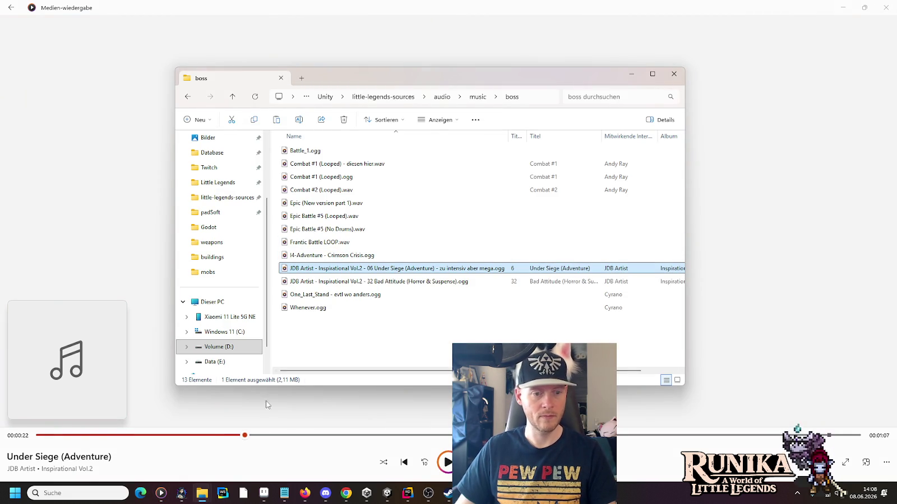
pyautogui.click(208, 493)
# Paste the Under Siege (Adventure) file into the project's Music/Boss folder.
pyautogui.click(292, 446)
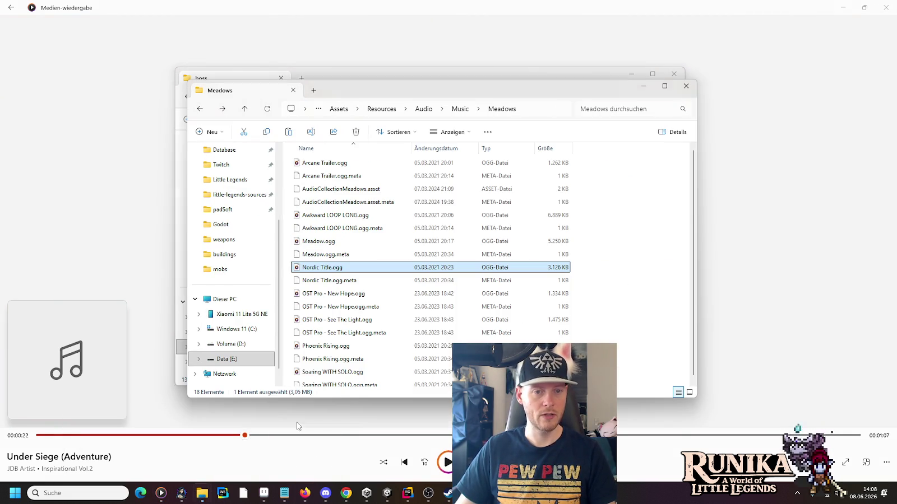
pyautogui.click(458, 110)
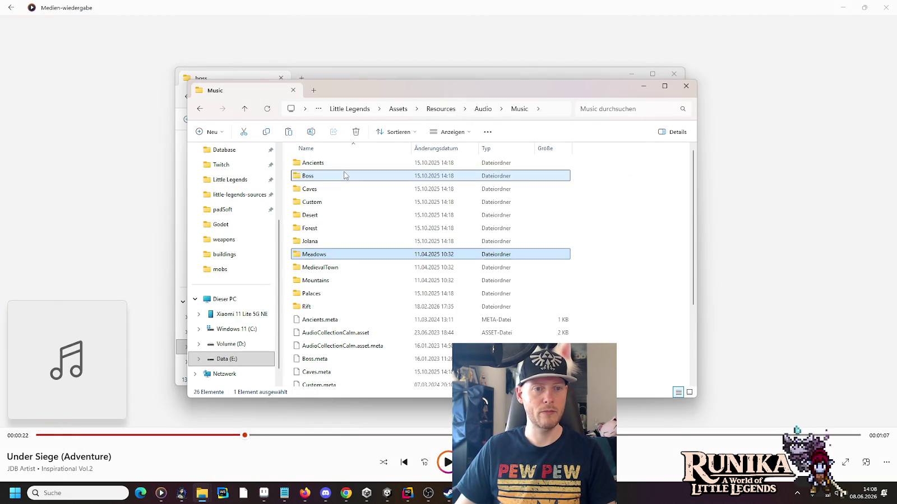
pyautogui.doubleClick(344, 176)
pyautogui.hotkey('ctrl', 'v')
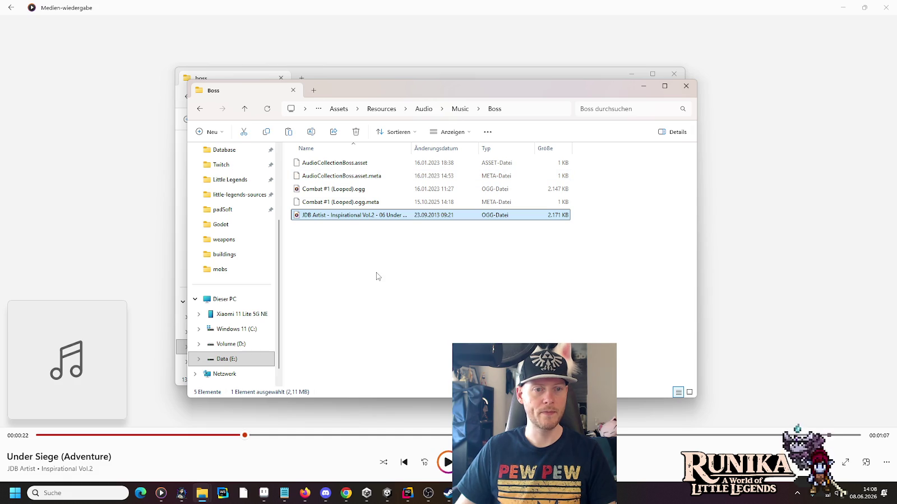
# Rename the pasted file to drop its 'zu intensiv aber mega' suffix.
pyautogui.press('F2')
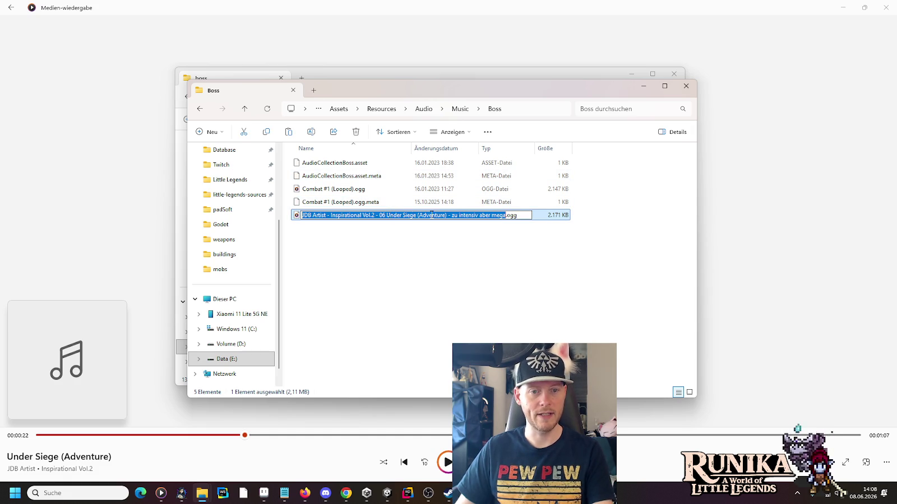
pyautogui.click(434, 215)
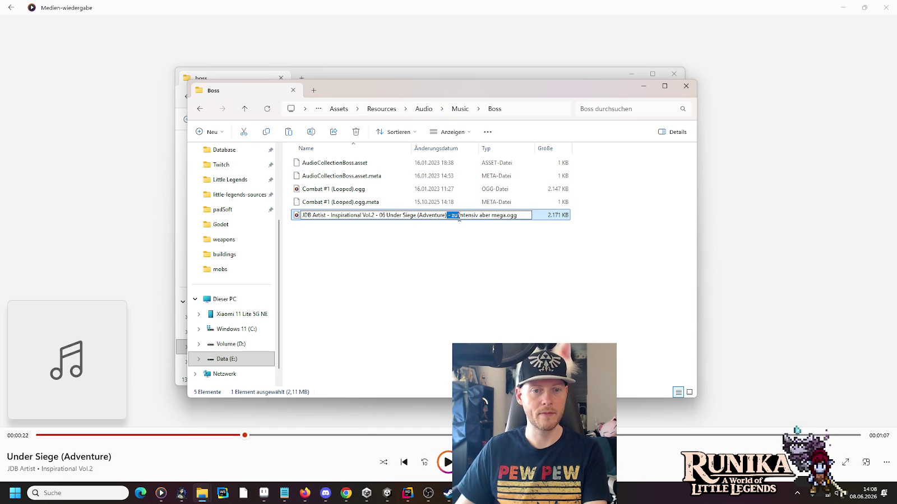
pyautogui.press('BackSpace')
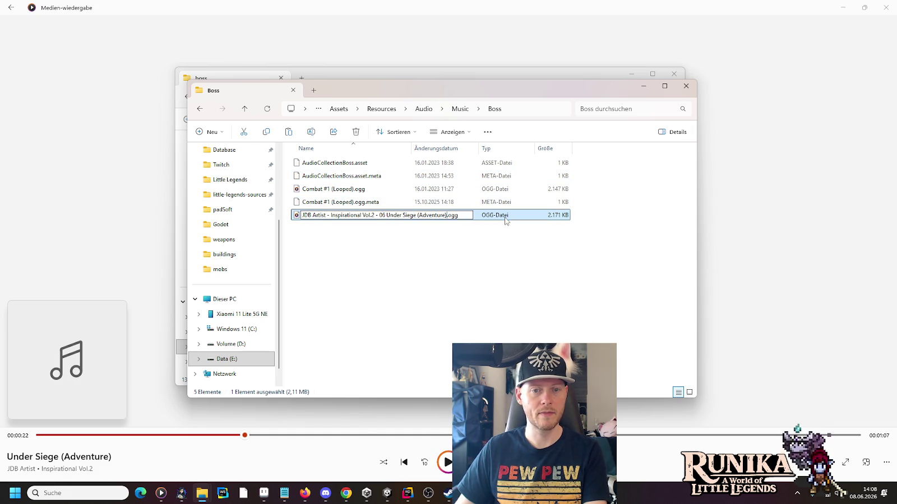
pyautogui.press('Return')
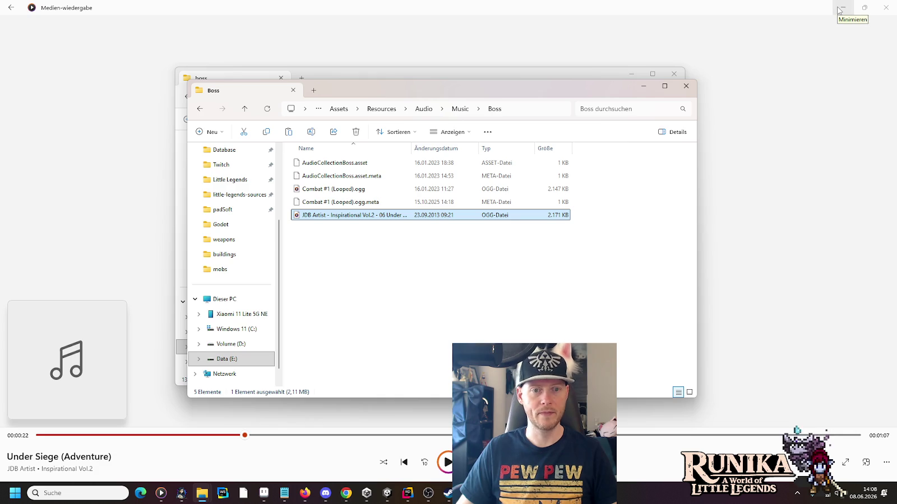
pyautogui.click(839, 10)
# Create a new AudioCollection asset named FinalBoss in the Boss music folder.
pyautogui.click(839, 10)
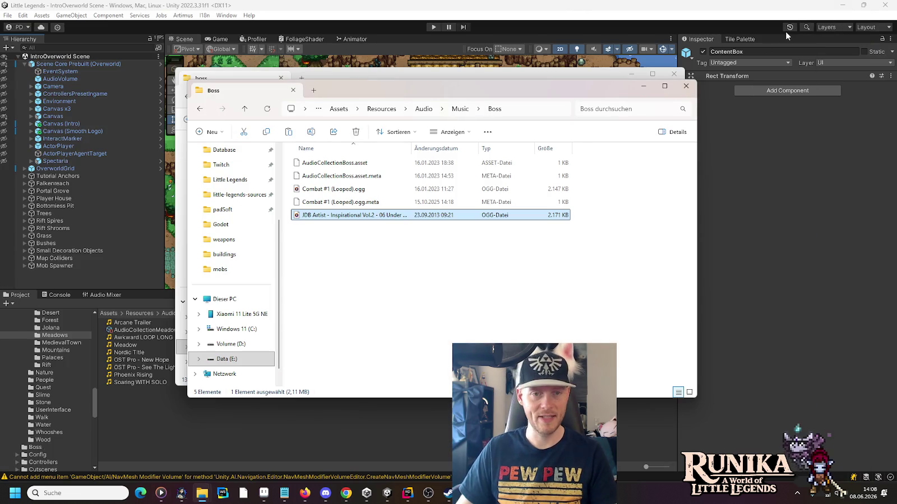
pyautogui.click(567, 9)
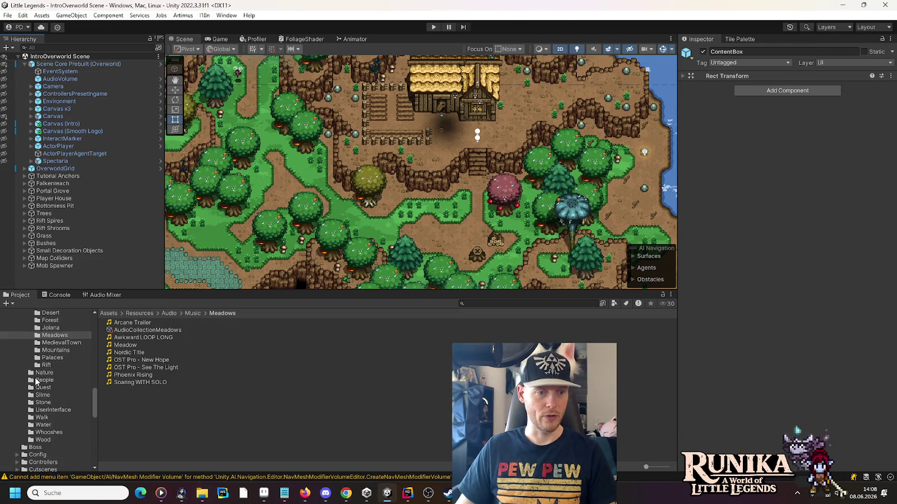
pyautogui.scroll(5, 35, 382)
pyautogui.click(46, 375)
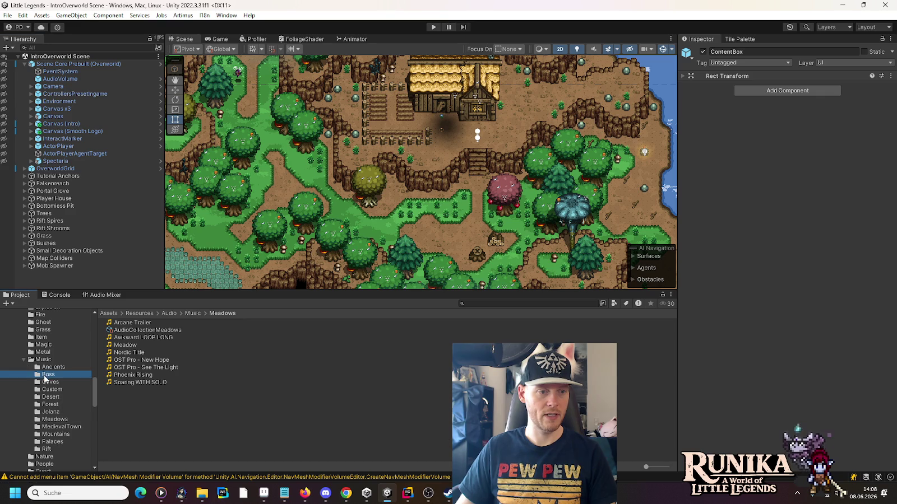
pyautogui.rightClick(161, 355)
pyautogui.moveTo(185, 75)
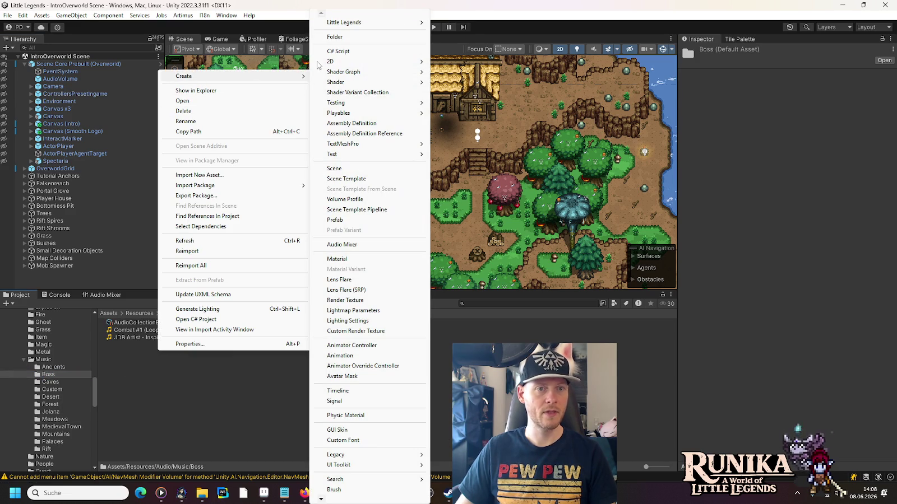
pyautogui.moveTo(344, 22)
pyautogui.click(474, 167)
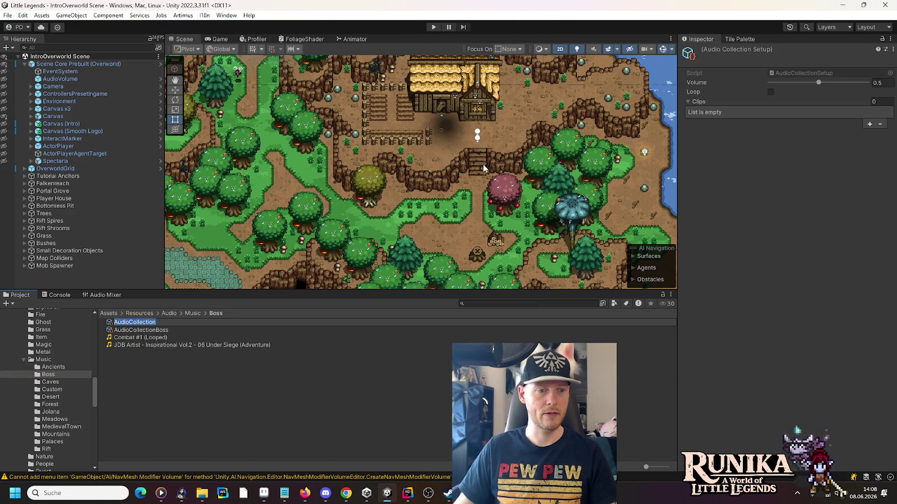
pyautogui.press('Return')
pyautogui.write('FinalBoss')
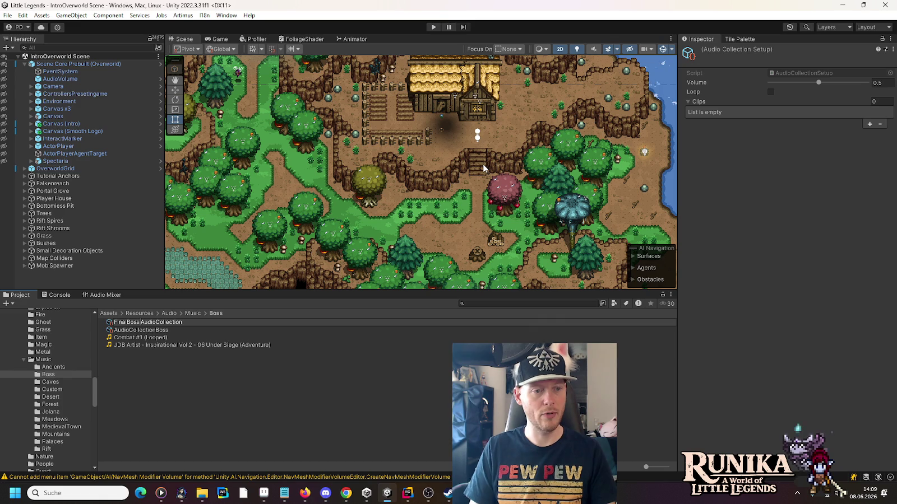
pyautogui.press('Return')
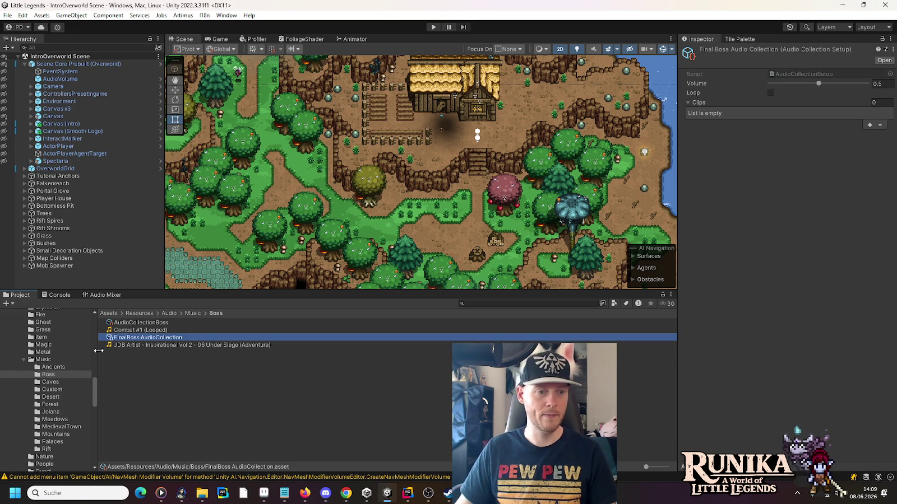
# Add the Under Siege clip to the FinalBoss collection's Clips list.
pyautogui.click(780, 116)
pyautogui.moveTo(689, 108); pyautogui.dragTo(691, 106)
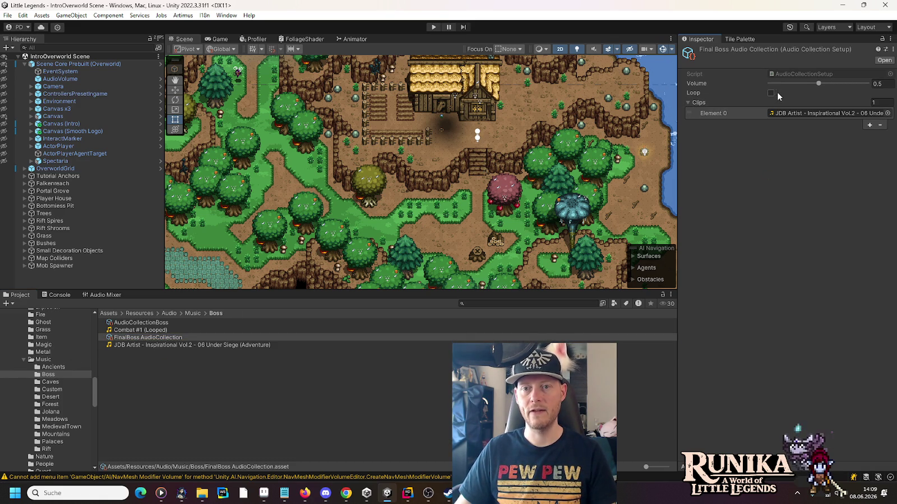
pyautogui.scroll(-10, 40, 372)
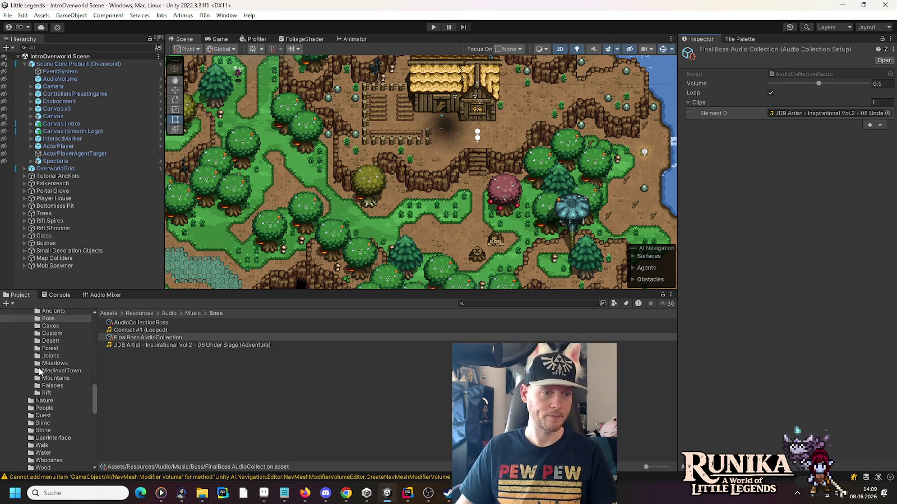
# Open FinalBattle from Scenes/Rift/Final Battle and expand Scene Core Static and Environment.
pyautogui.scroll(-6, 40, 373)
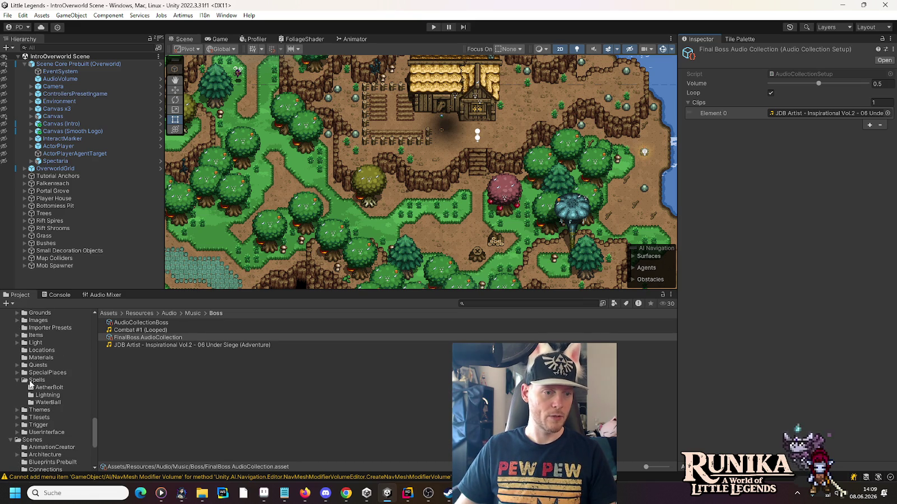
pyautogui.scroll(-5, 43, 439)
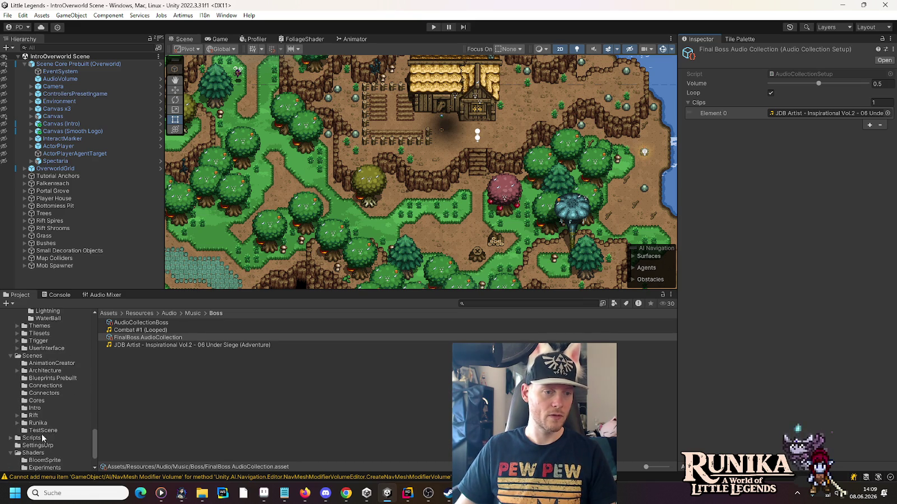
pyautogui.click(17, 416)
pyautogui.click(50, 423)
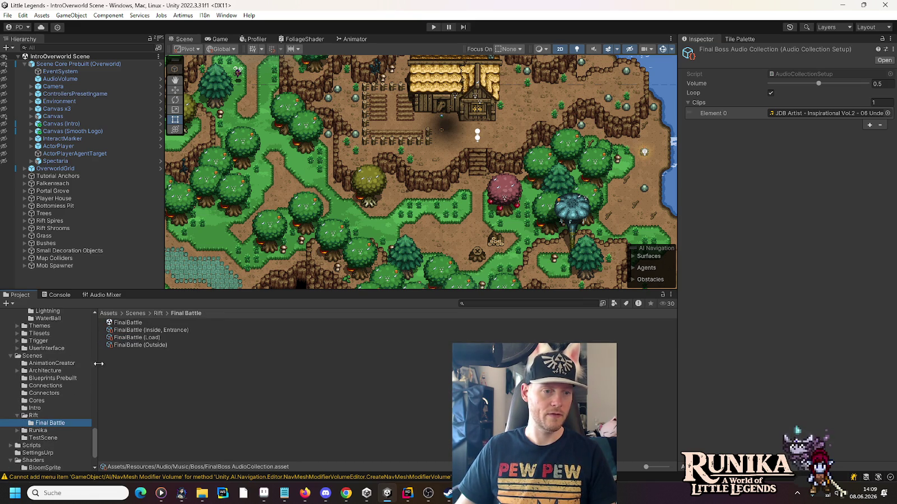
pyautogui.scroll(5, 55, 355)
pyautogui.scroll(5, 55, 356)
pyautogui.scroll(5, 55, 356)
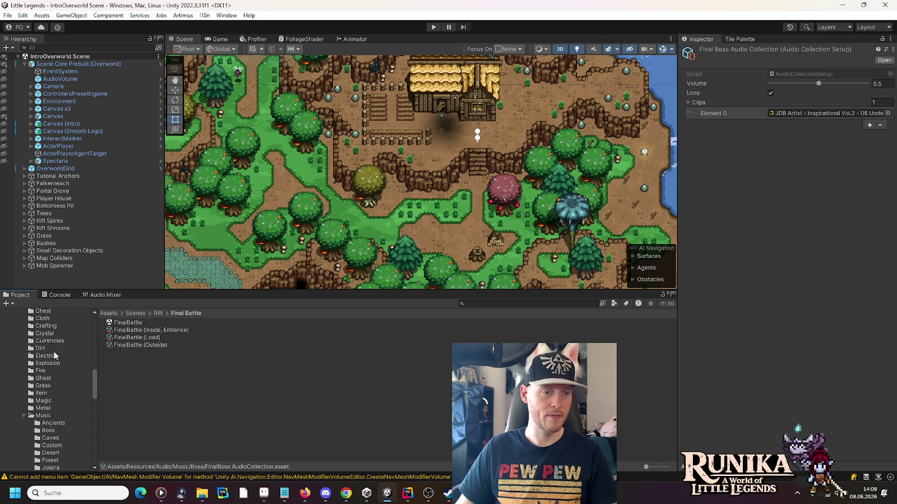
pyautogui.scroll(-8, 54, 356)
pyautogui.doubleClick(127, 322)
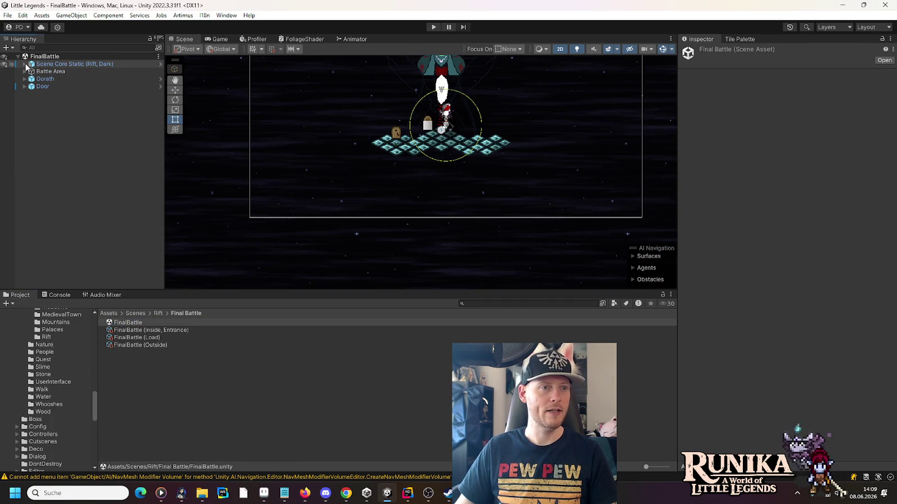
pyautogui.click(25, 64)
pyautogui.click(30, 102)
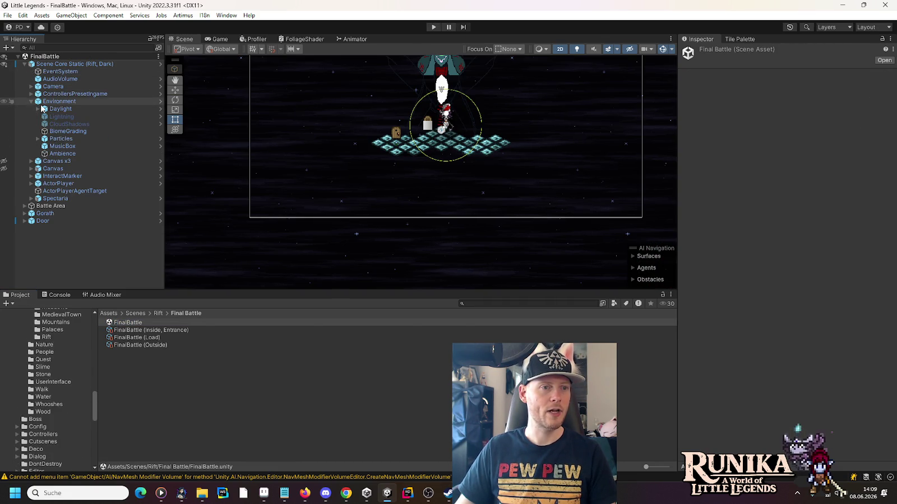
# Assign FinalBoss AudioCollection to the MusicBox's Audio Collection Setup Boss field.
pyautogui.click(63, 146)
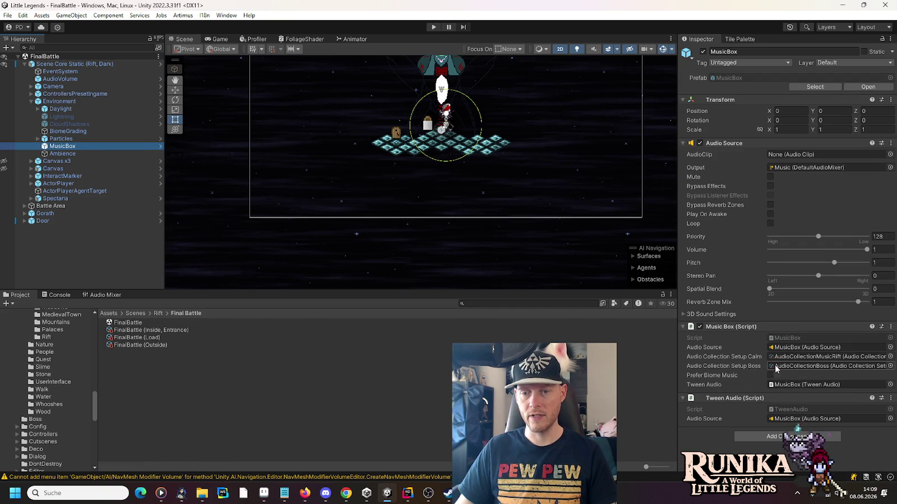
pyautogui.scroll(3, 40, 359)
pyautogui.scroll(5, 41, 358)
pyautogui.click(49, 403)
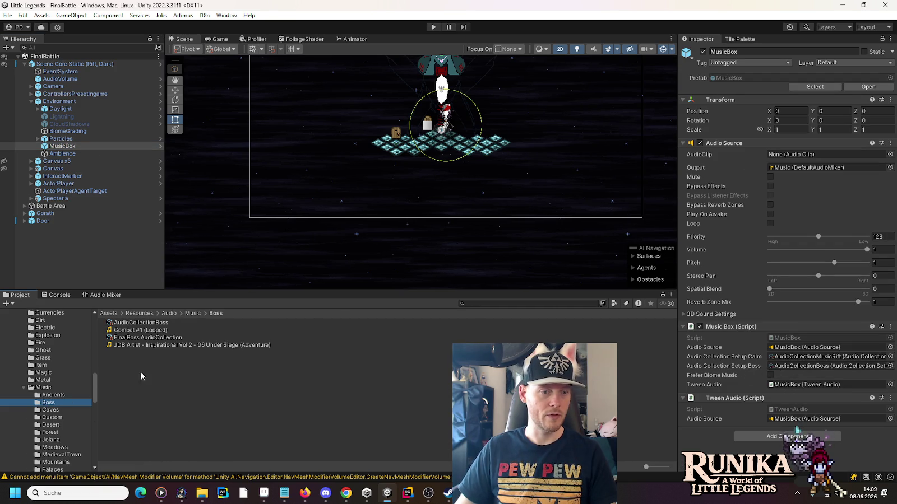
pyautogui.moveTo(141, 338); pyautogui.dragTo(788, 371)
# Rename the asset to FinalBattle AudioCollection and start Play mode.
pyautogui.rightClick(139, 338)
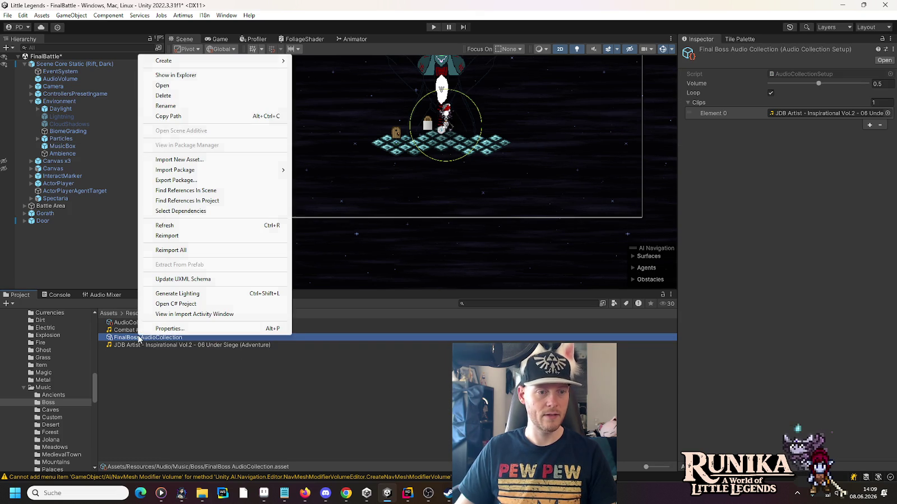
pyautogui.click(171, 106)
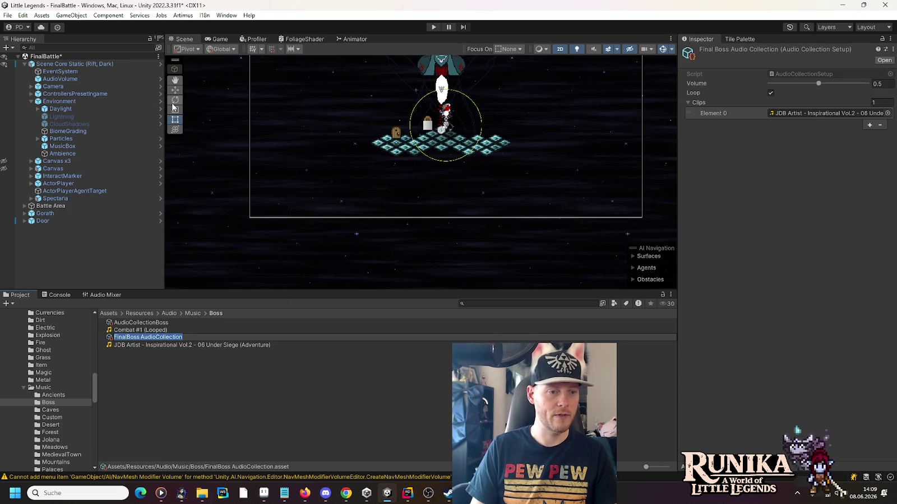
pyautogui.press('Left')
pyautogui.hotkey('ctrl', 'Right')
pyautogui.press('BackSpace')
pyautogui.press('BackSpace')
pyautogui.press('BackSpace')
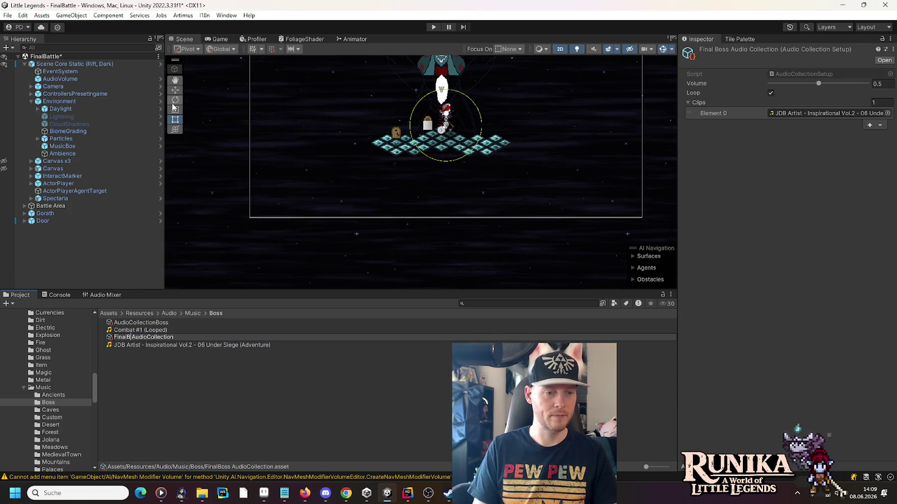
pyautogui.write('attle')
pyautogui.press('Return')
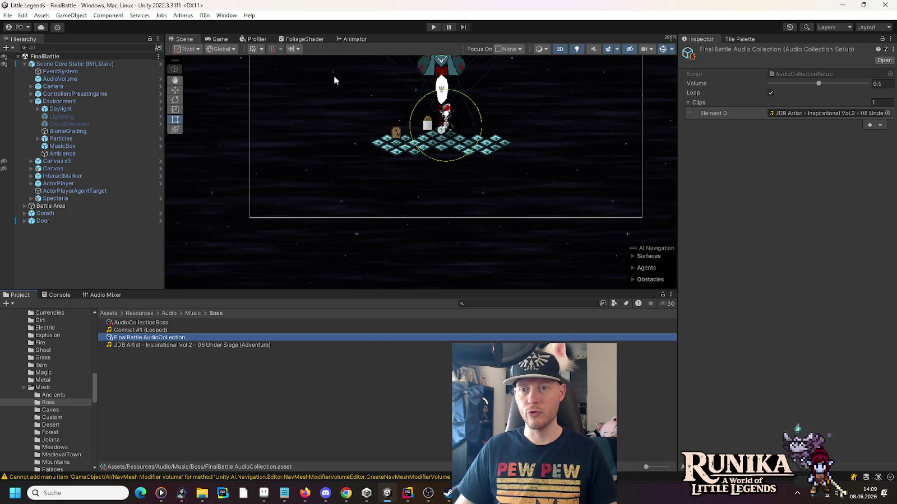
pyautogui.click(431, 28)
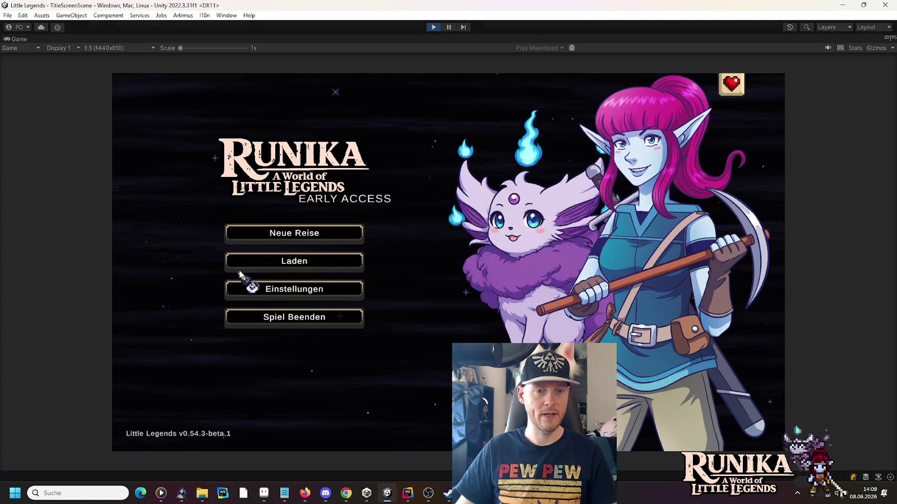
# Load a saved game via Laden and continue into the boss fight.
pyautogui.click(253, 261)
pyautogui.click(345, 230)
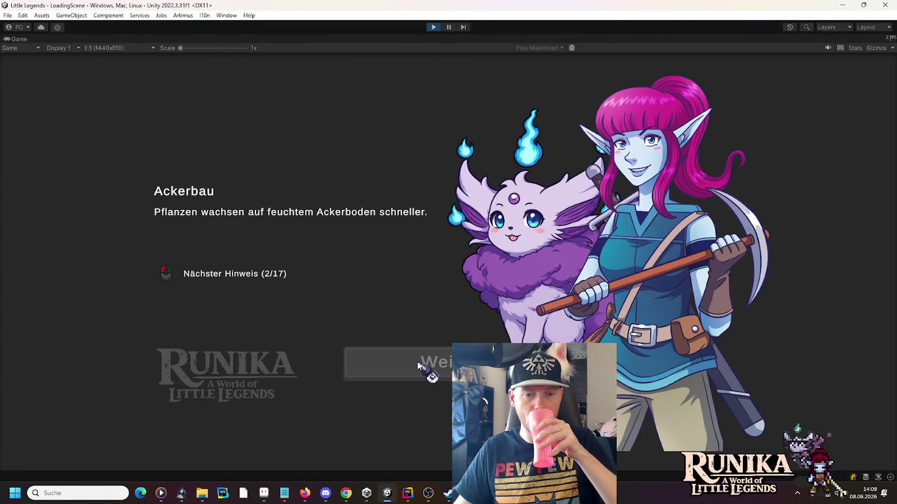
pyautogui.click(420, 375)
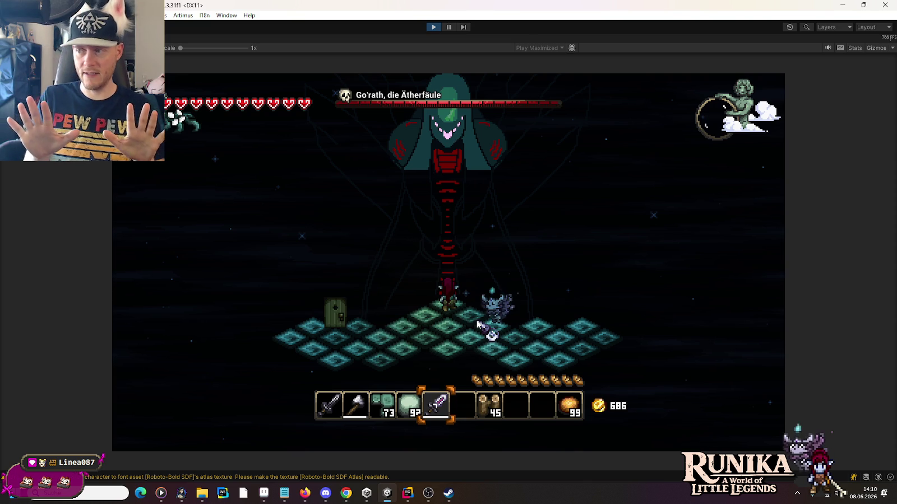
# Fight Go'rath, die Ätherfäule using WASD movement and attacks, then stop Play mode.
pyautogui.press('d')
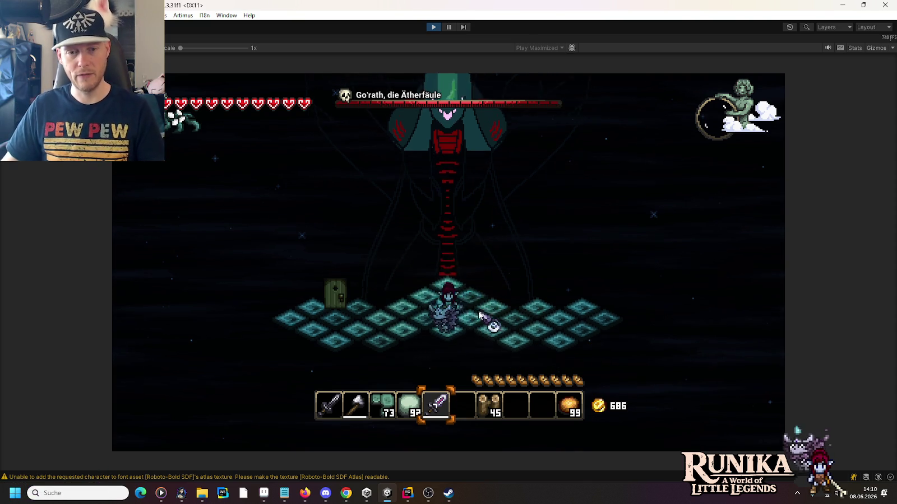
pyautogui.click(514, 289)
pyautogui.press('d')
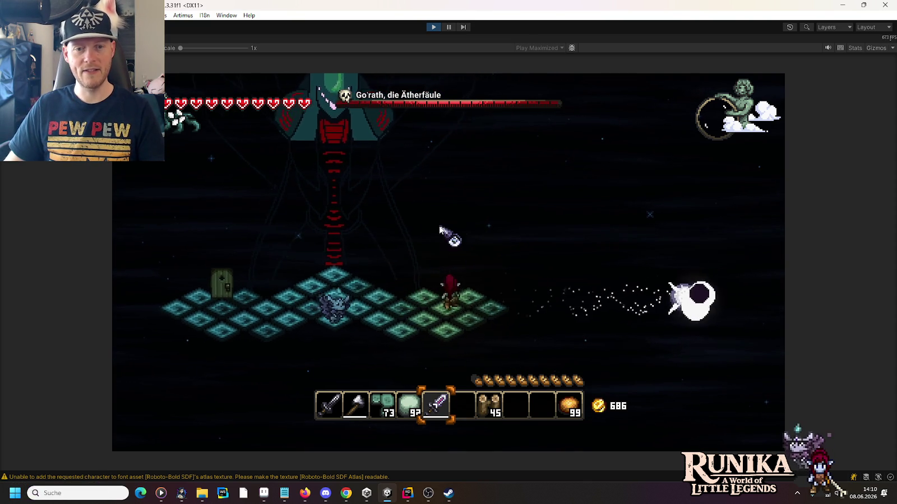
pyautogui.press('a')
pyautogui.click(449, 178)
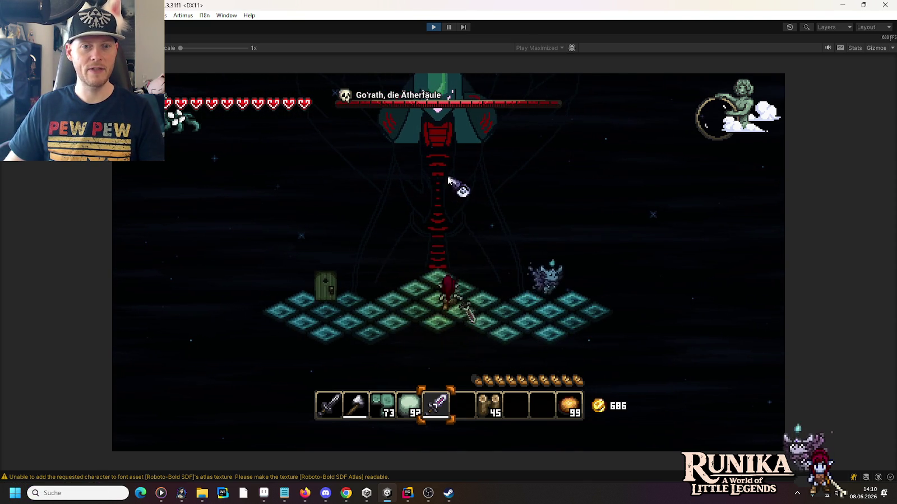
pyautogui.press('a')
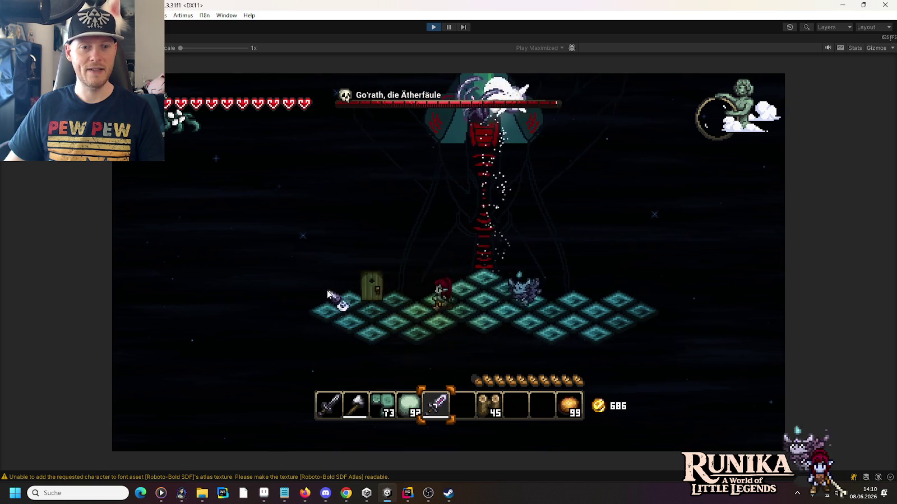
pyautogui.press('d')
pyautogui.click(460, 209)
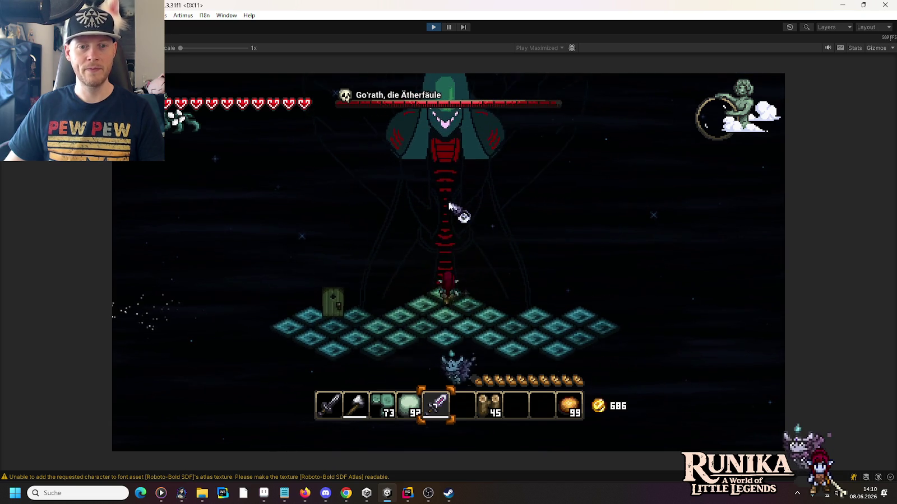
pyautogui.press('d')
pyautogui.press('a')
pyautogui.click(510, 318)
pyautogui.press('d')
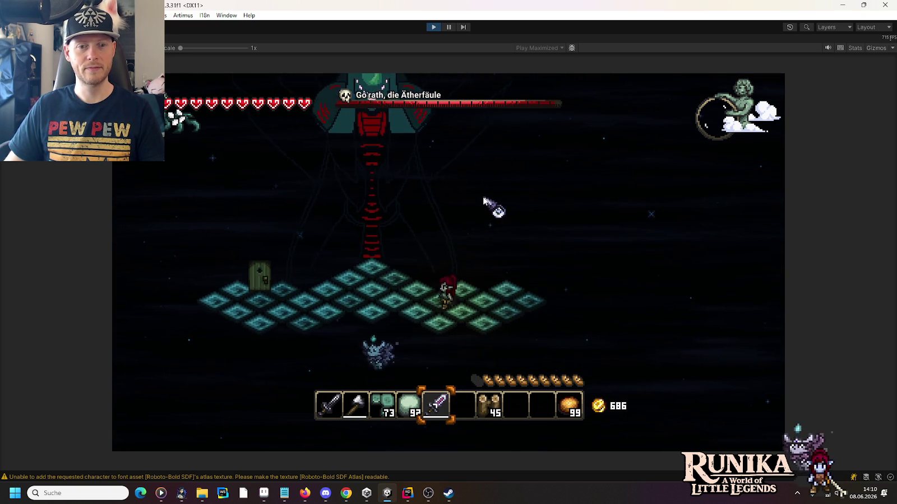
pyautogui.press('a')
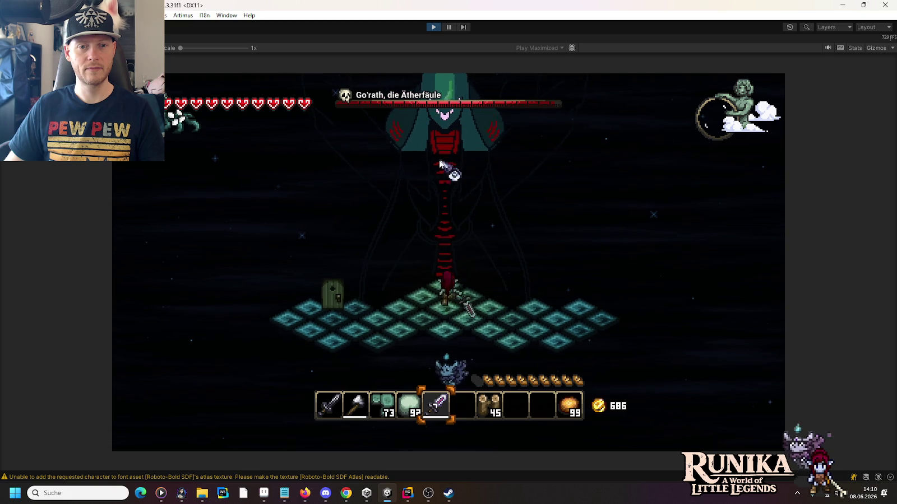
pyautogui.click(487, 224)
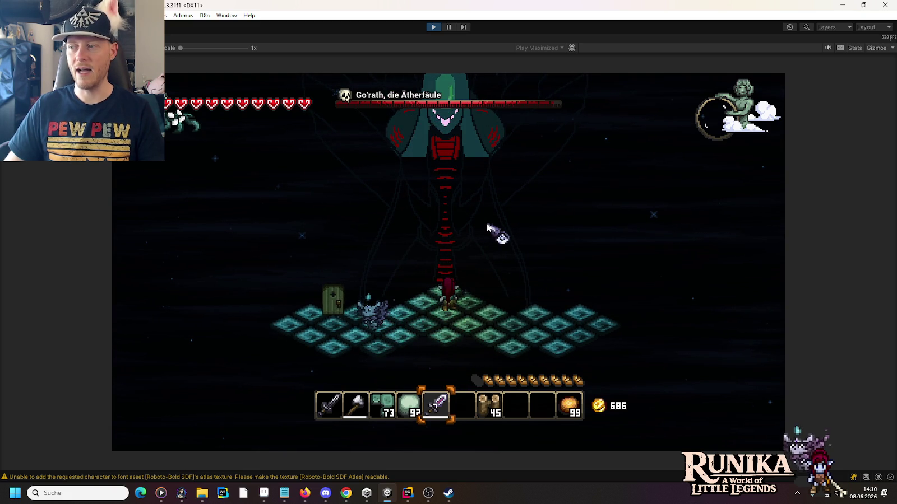
pyautogui.click(437, 185)
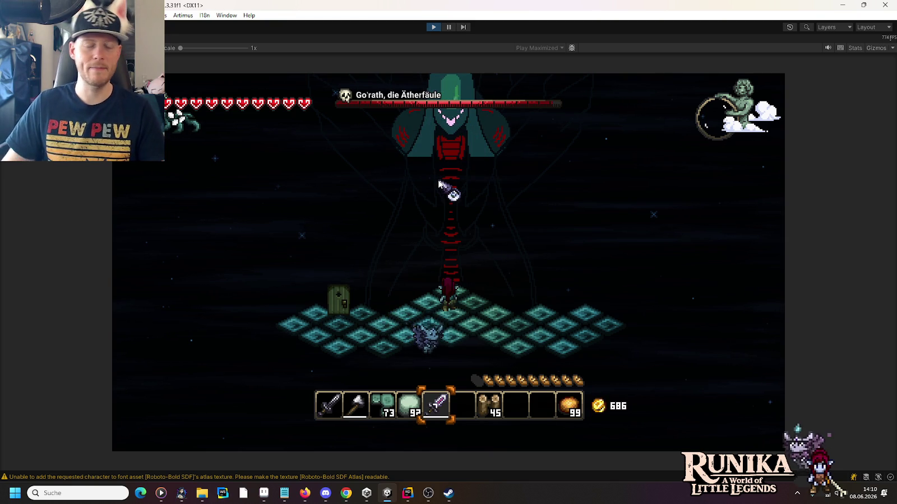
pyautogui.press('s')
pyautogui.click(452, 173)
pyautogui.click(454, 168)
pyautogui.press('w')
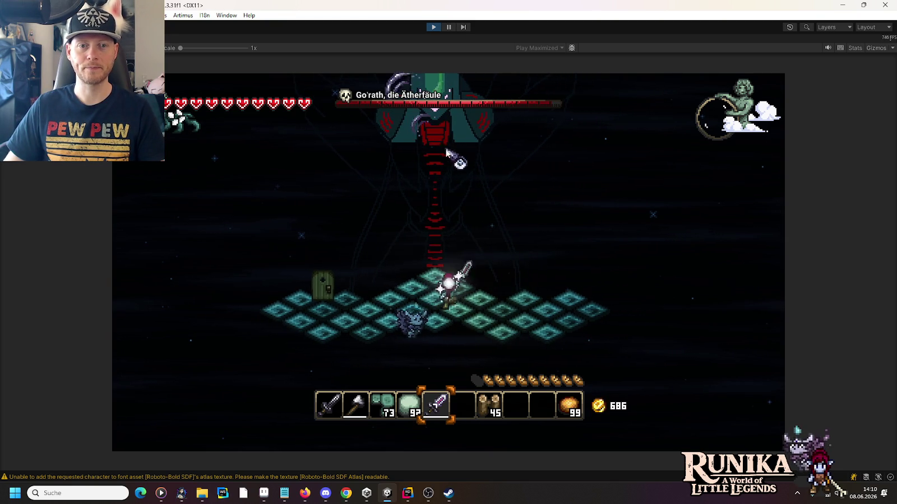
pyautogui.click(447, 151)
pyautogui.press('w')
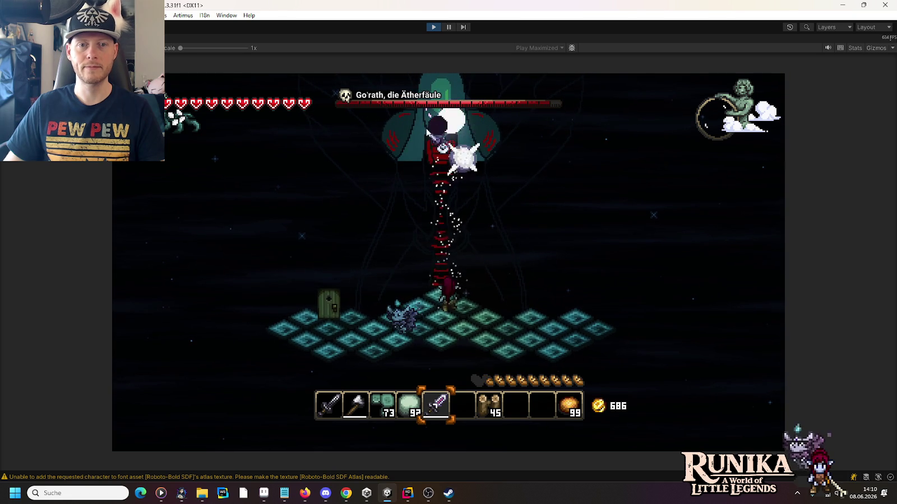
pyautogui.click(451, 140)
pyautogui.press('d')
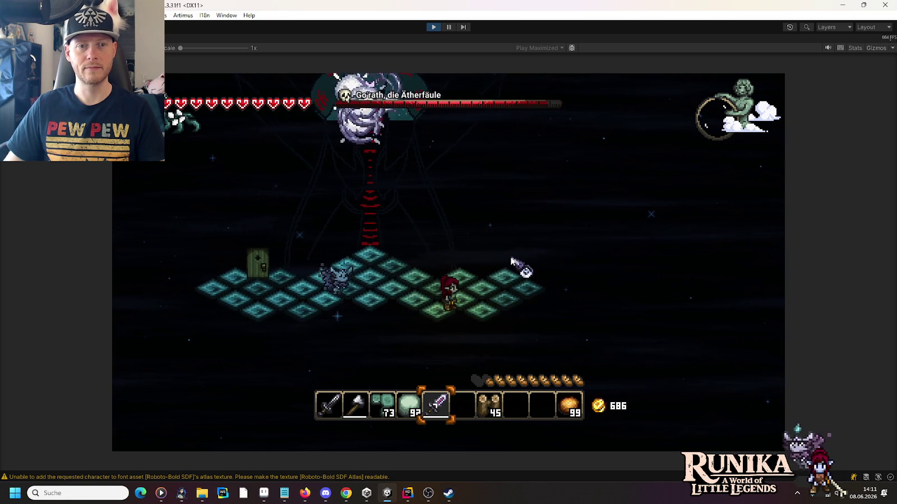
pyautogui.press('a')
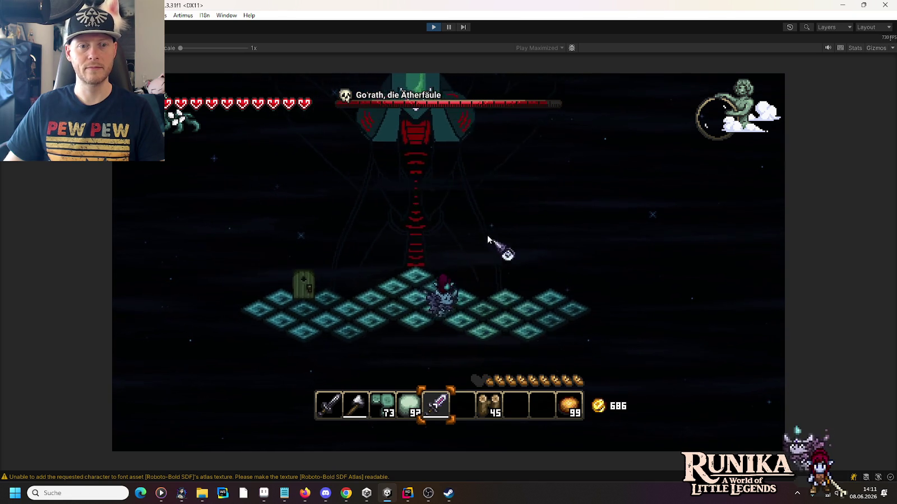
pyautogui.press('w')
pyautogui.click(452, 175)
pyautogui.click(453, 175)
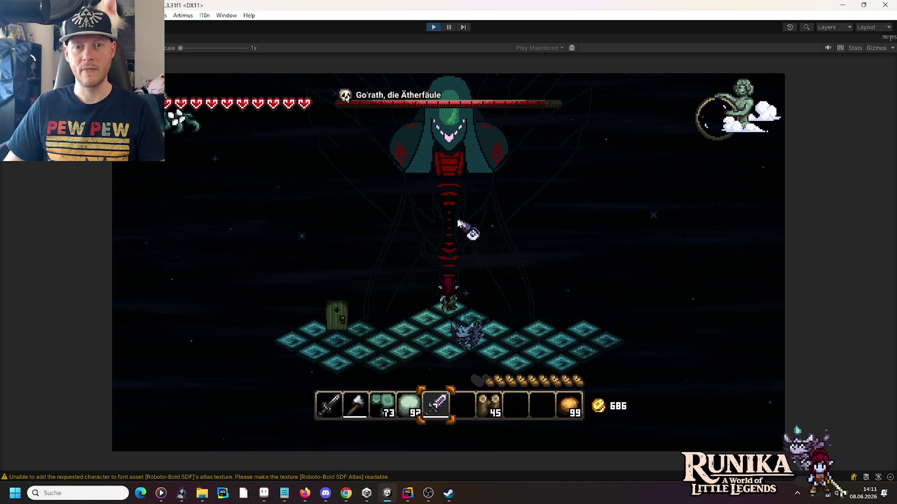
pyautogui.click(432, 28)
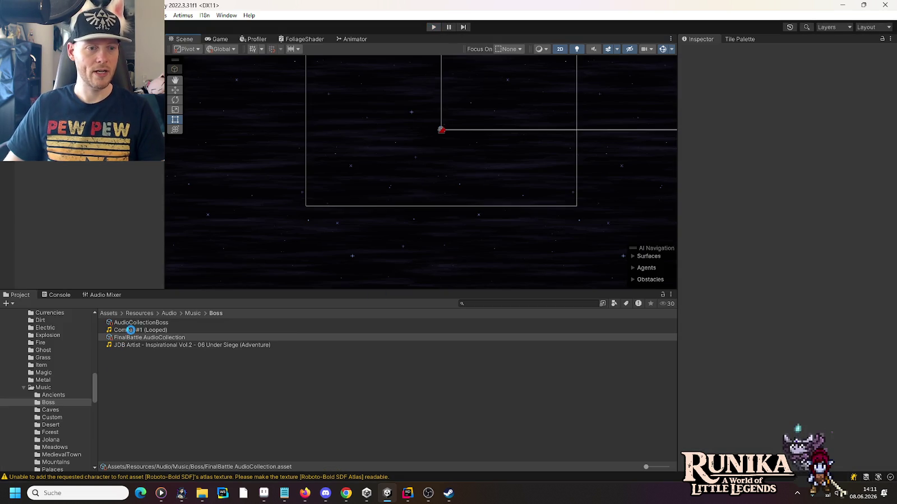
# Inspect the AudioCollectionBoss and FinalBattle AudioCollection assets.
pyautogui.click(133, 324)
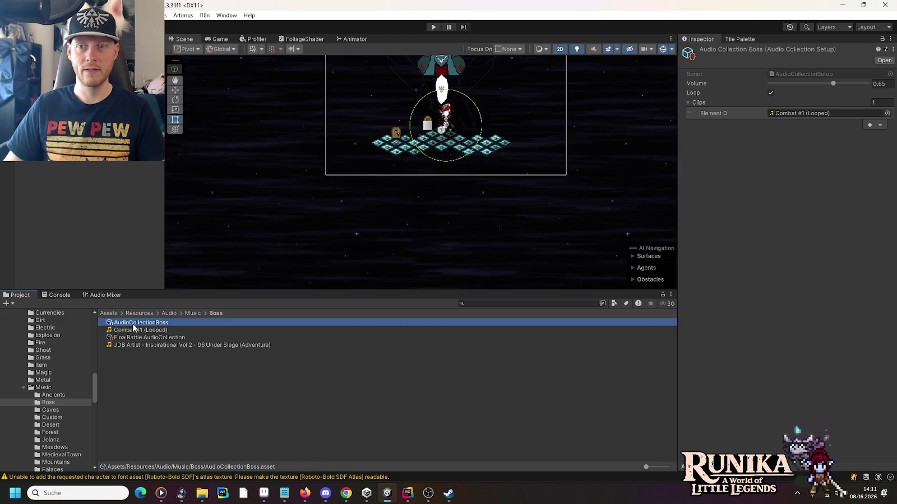
pyautogui.click(131, 338)
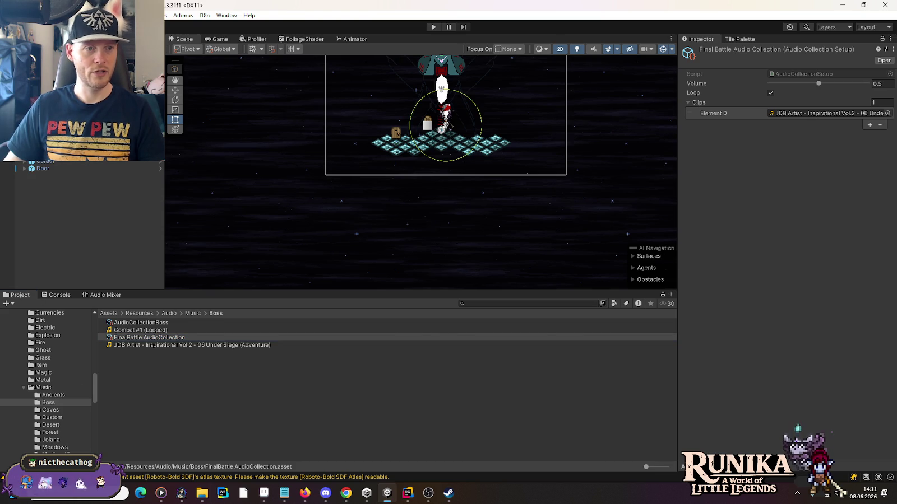
pyautogui.scroll(2, 84, 196)
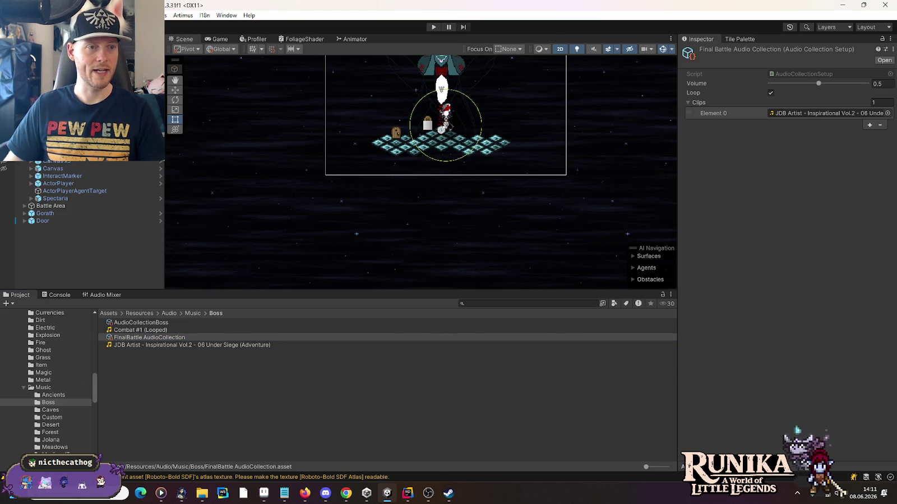
# Revert the MusicBox's boss music field to AudioCollectionBoss and start Play mode.
pyautogui.click(61, 146)
pyautogui.rightClick(722, 365)
pyautogui.click(723, 313)
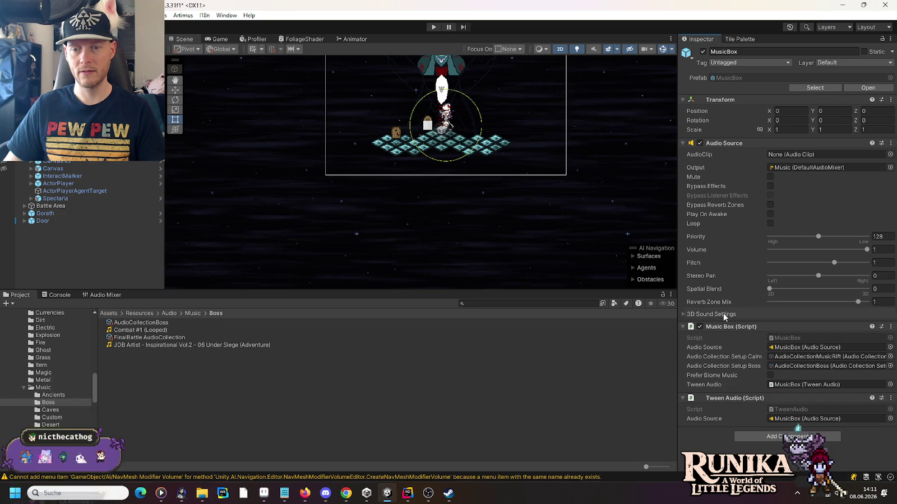
pyautogui.click(433, 27)
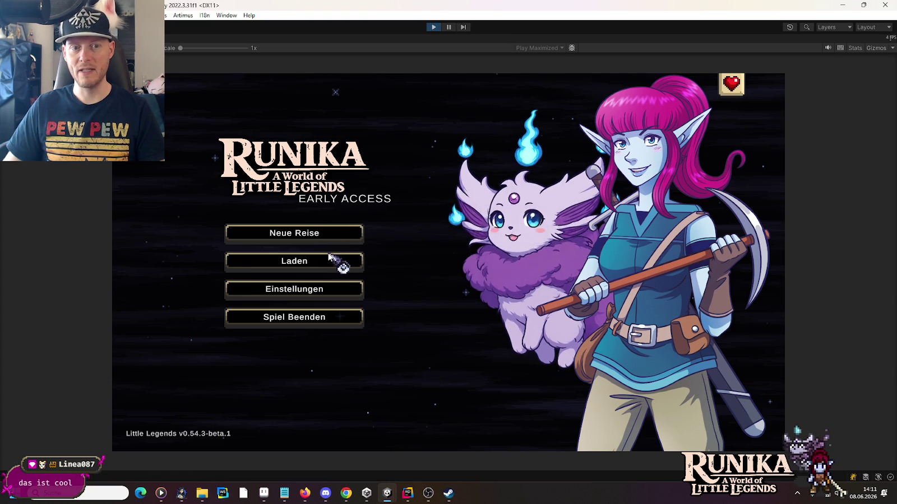
# Load the first save, continue into the Go'rath fight, shoot the boss, then stop.
pyautogui.click(329, 257)
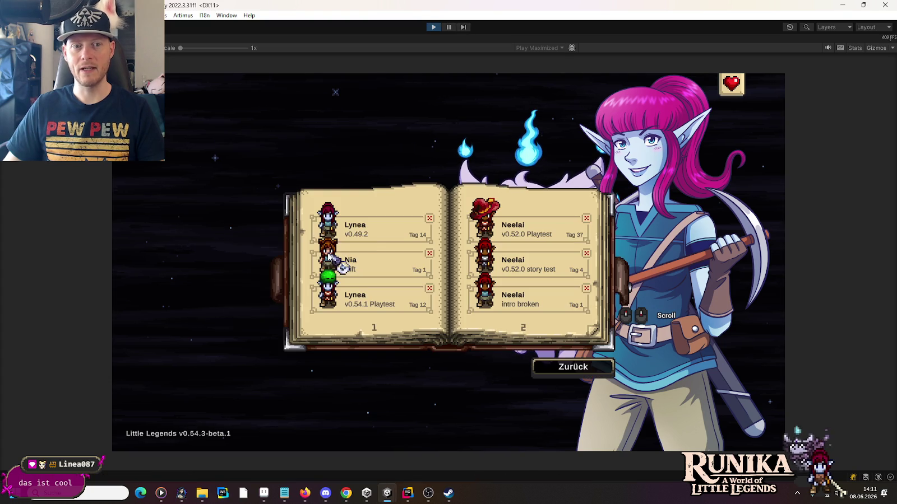
pyautogui.click(358, 226)
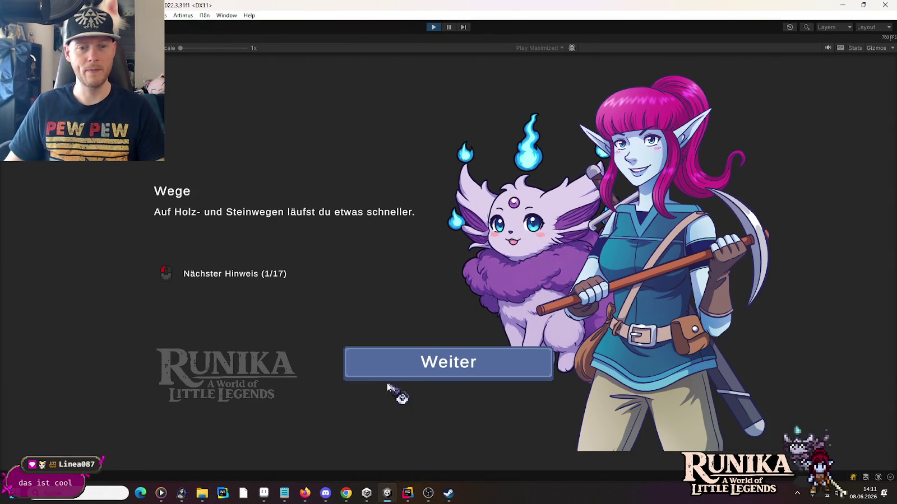
pyautogui.click(393, 377)
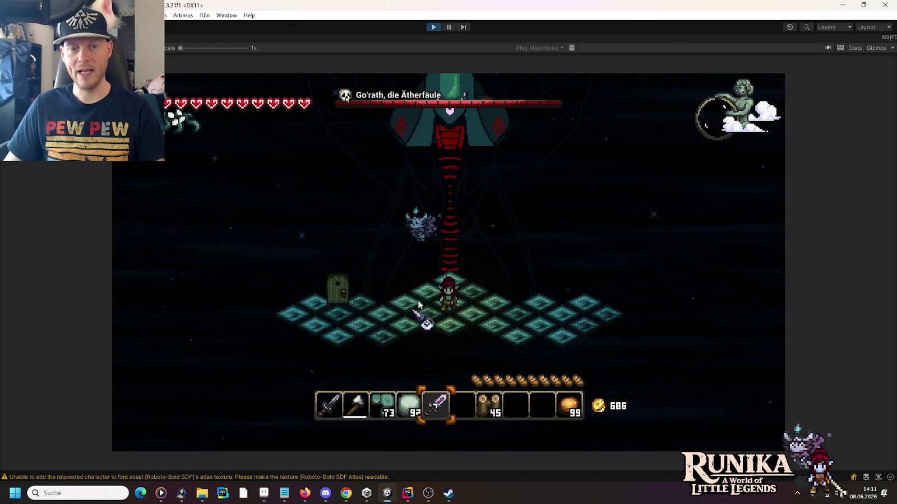
pyautogui.click(461, 201)
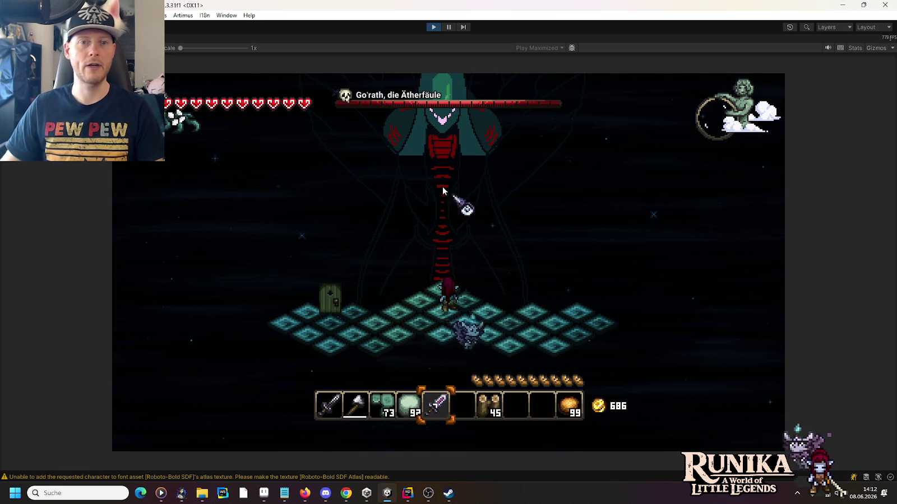
pyautogui.click(433, 27)
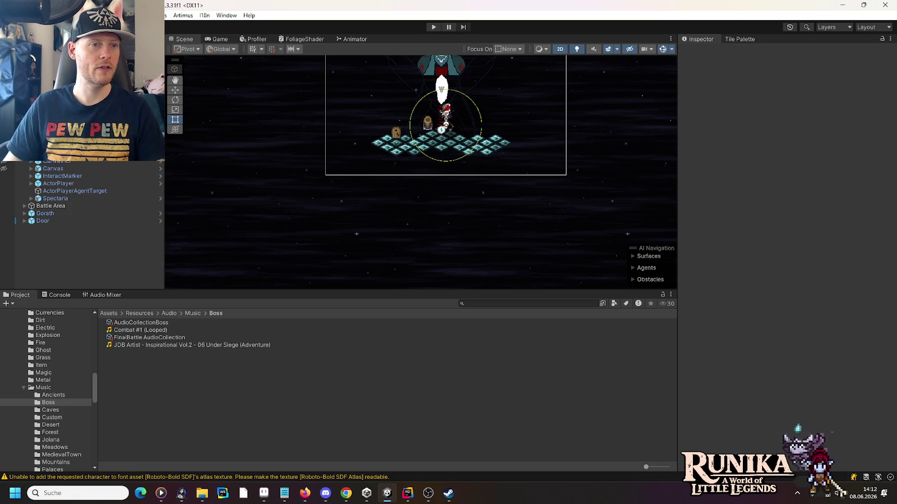
# Set FinalBattle AudioCollection as boss music and restore AudioCollectionMusicRift as calm music.
pyautogui.moveTo(128, 338)
pyautogui.mouseDown()
pyautogui.moveTo(840, 384)
pyautogui.moveTo(843, 367)
pyautogui.mouseUp()
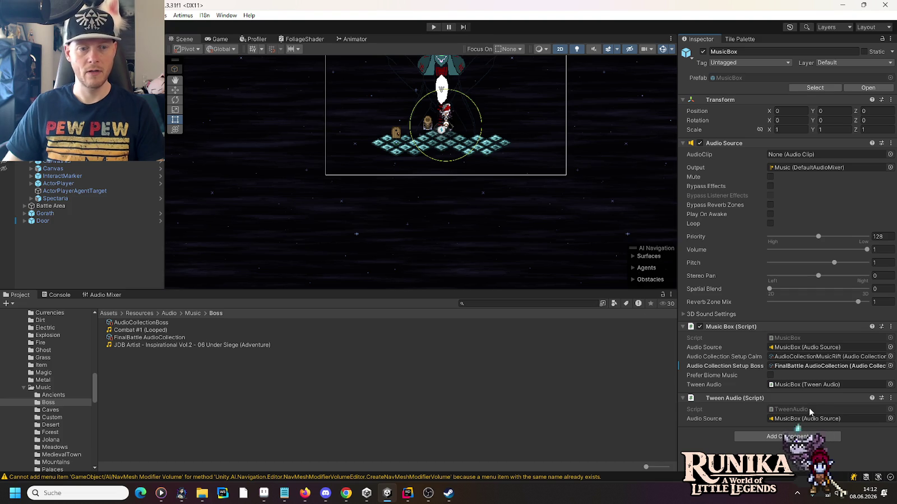
pyautogui.click(890, 357)
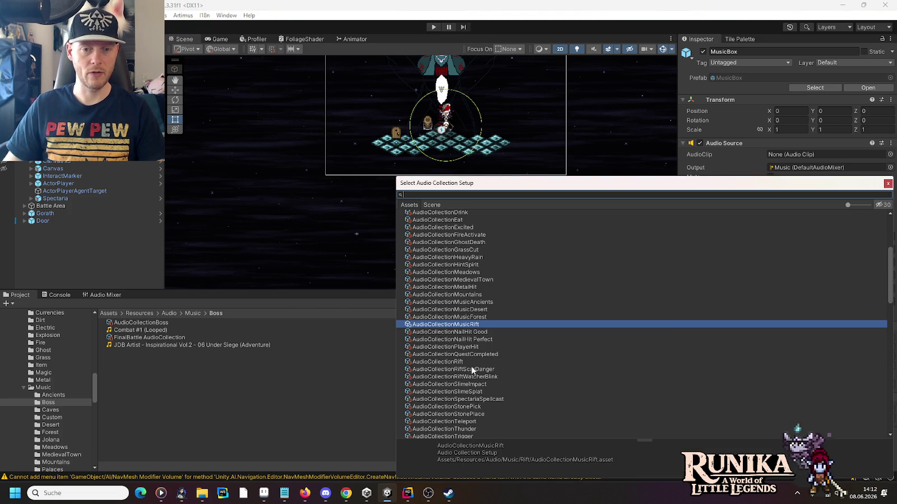
pyautogui.doubleClick(437, 362)
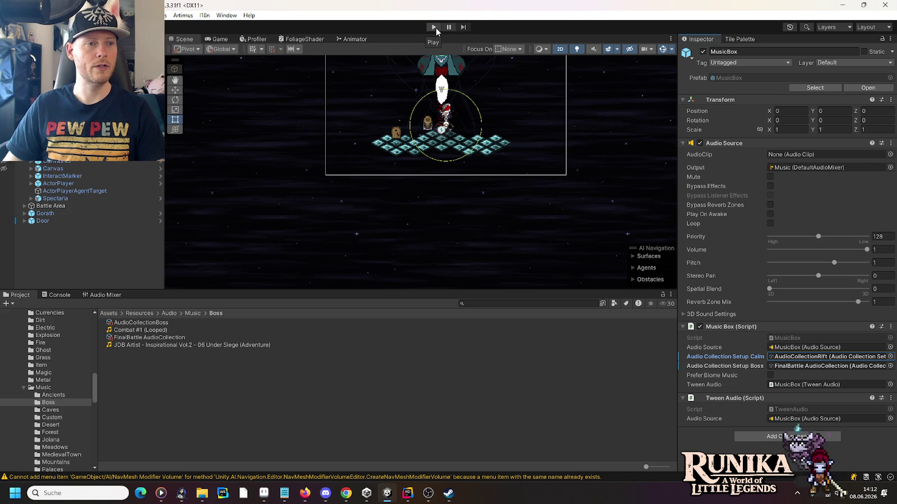
pyautogui.rightClick(709, 360)
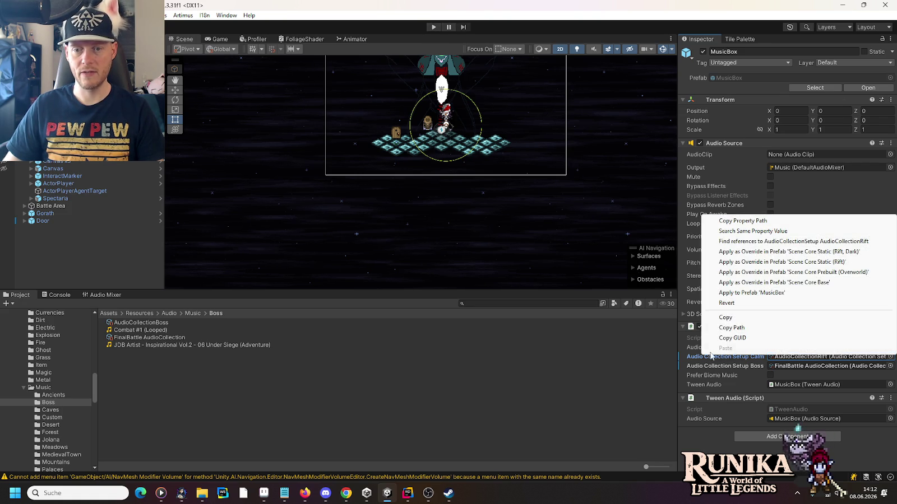
pyautogui.click(726, 304)
# Revert the boss field, reassign FinalBattle AudioCollection to it, and start Play mode.
pyautogui.rightClick(726, 370)
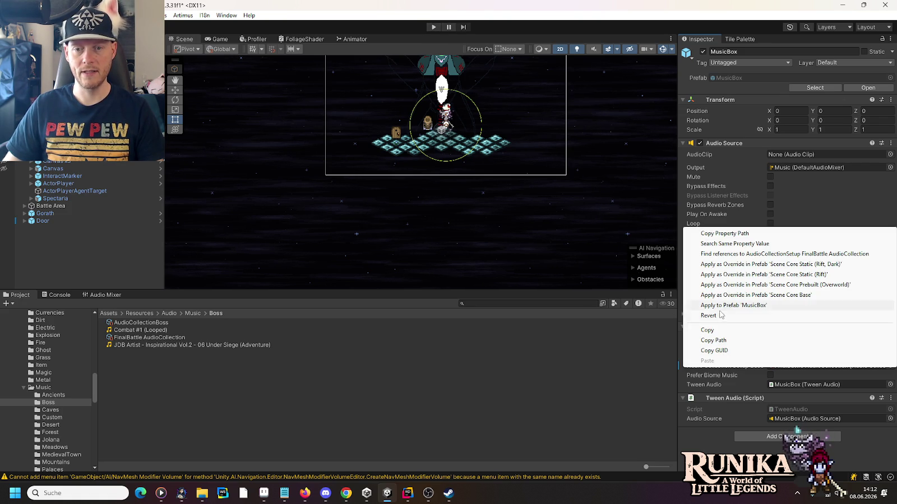
pyautogui.click(719, 312)
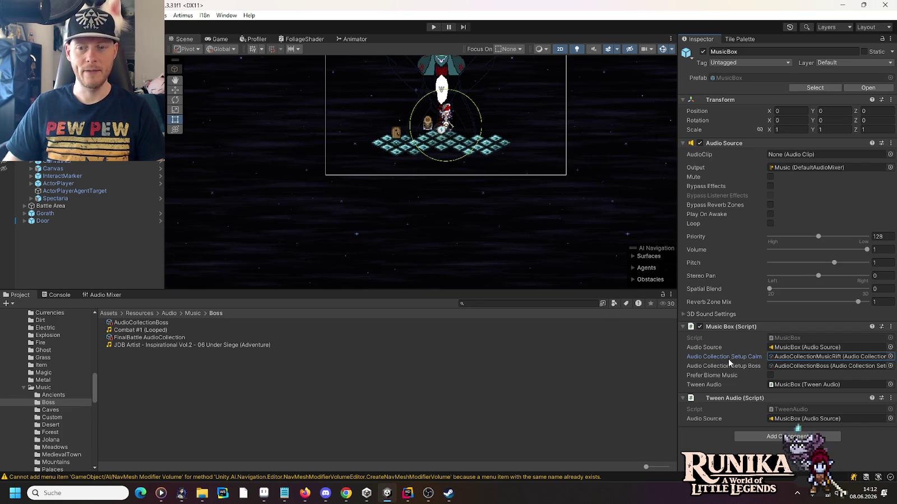
pyautogui.moveTo(118, 339); pyautogui.dragTo(796, 372)
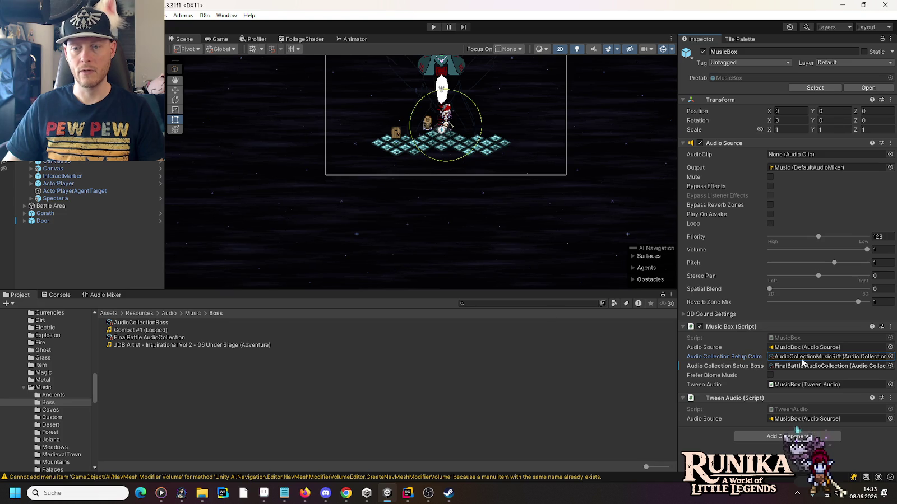
pyautogui.click(433, 26)
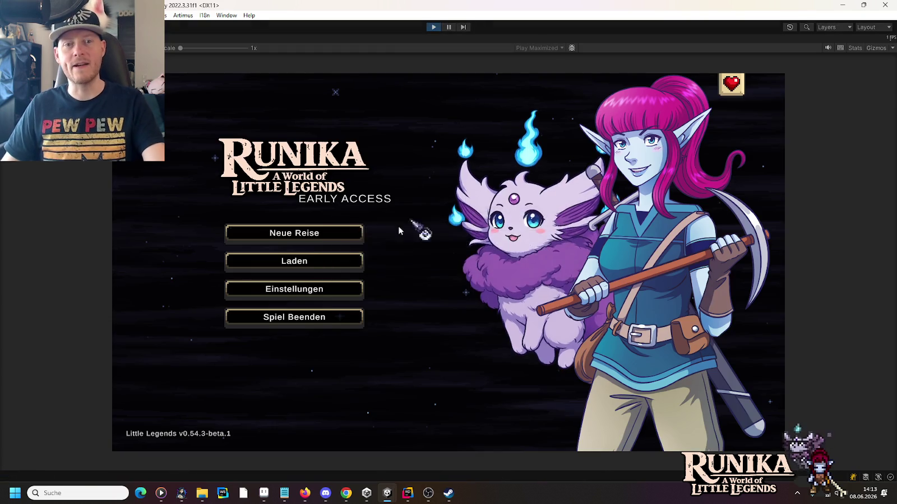
# Load the first saved game, attack the boss, and stop Play mode with Ctrl+P.
pyautogui.click(294, 261)
pyautogui.click(342, 227)
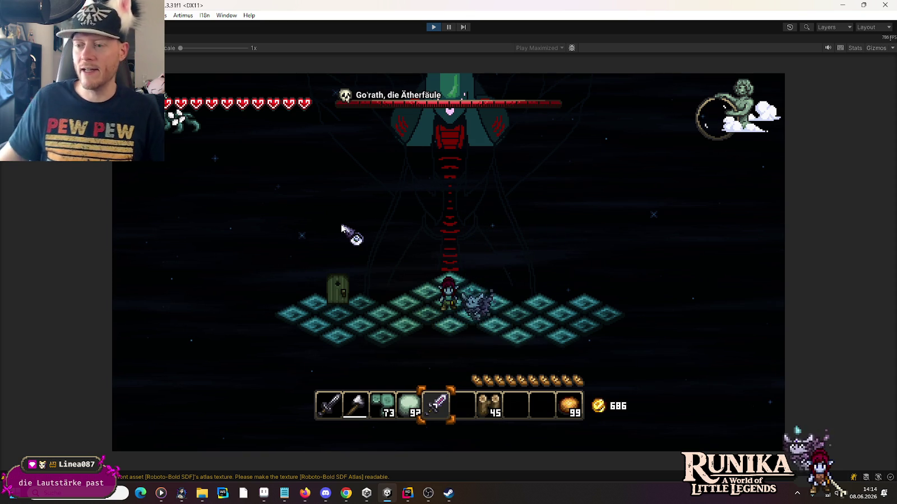
pyautogui.click(446, 209)
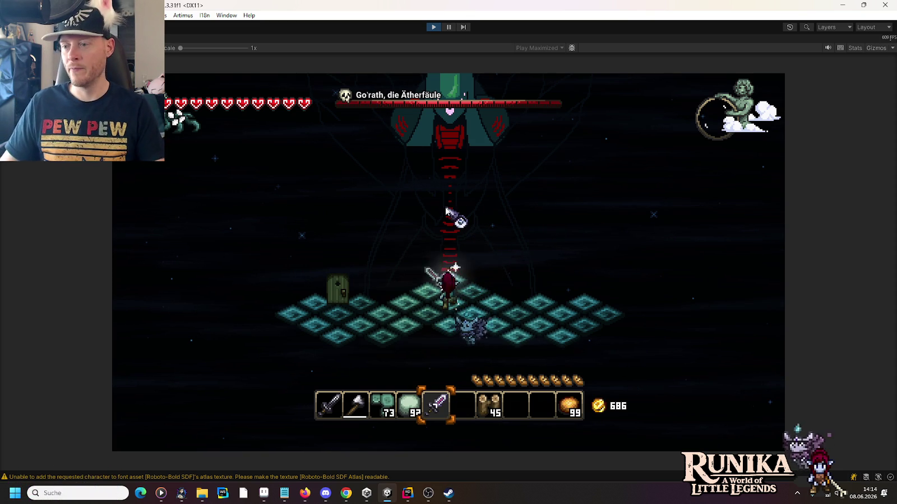
pyautogui.click(446, 209)
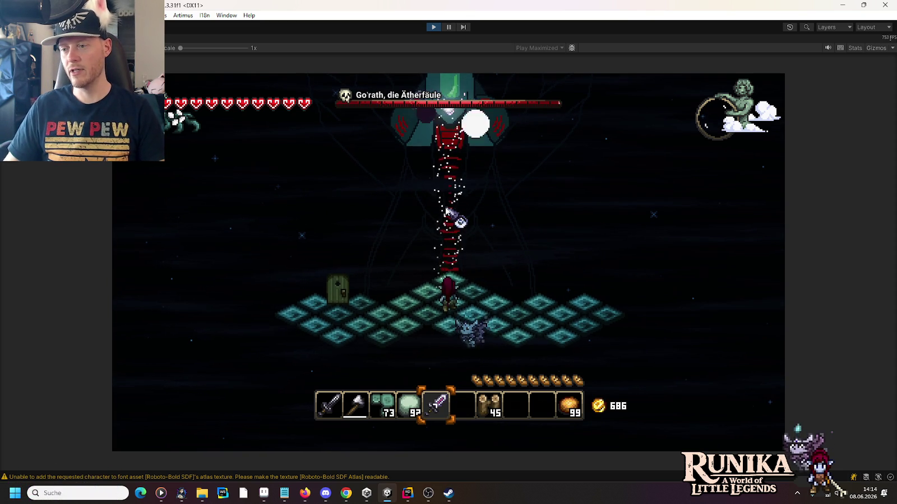
pyautogui.hotkey('ctrl', 'p')
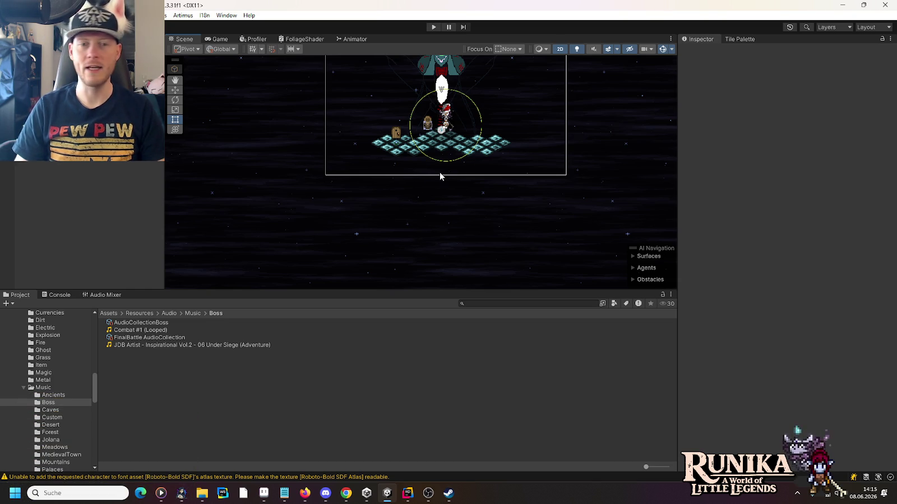
# In File Explorer, go up to the Music folder and open the Rift folder.
pyautogui.moveTo(200, 498)
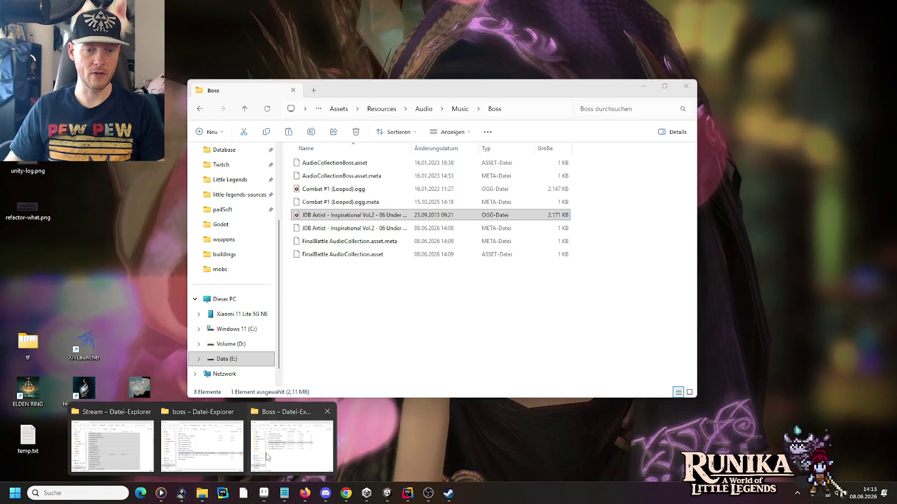
pyautogui.click(291, 446)
pyautogui.click(455, 110)
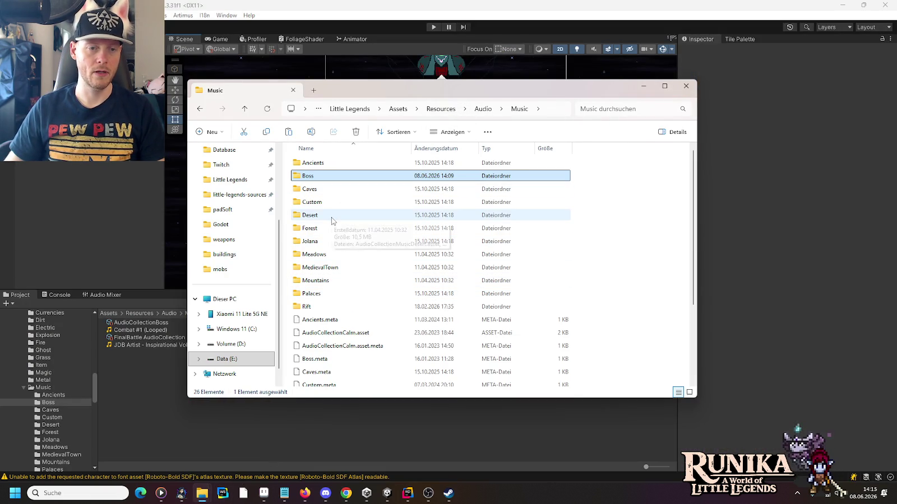
pyautogui.doubleClick(313, 308)
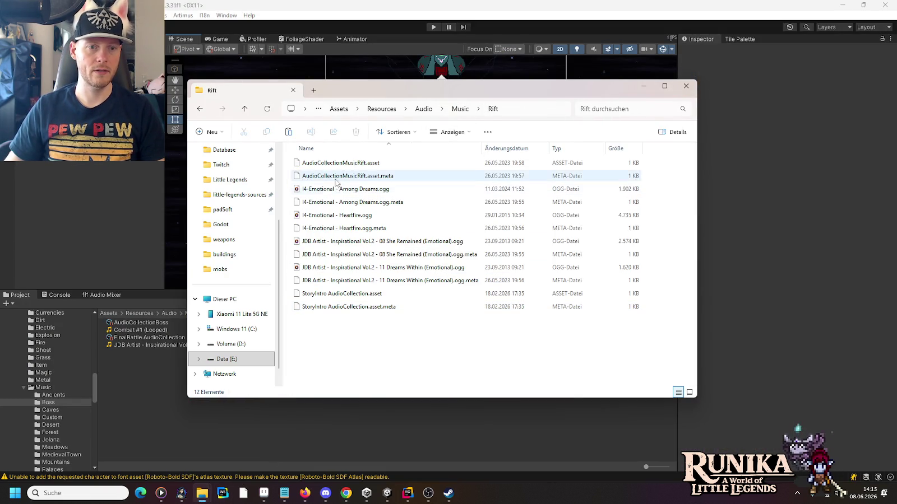
# Play Dreams Within (Emotional) and scrub through it to near the end.
pyautogui.doubleClick(338, 268)
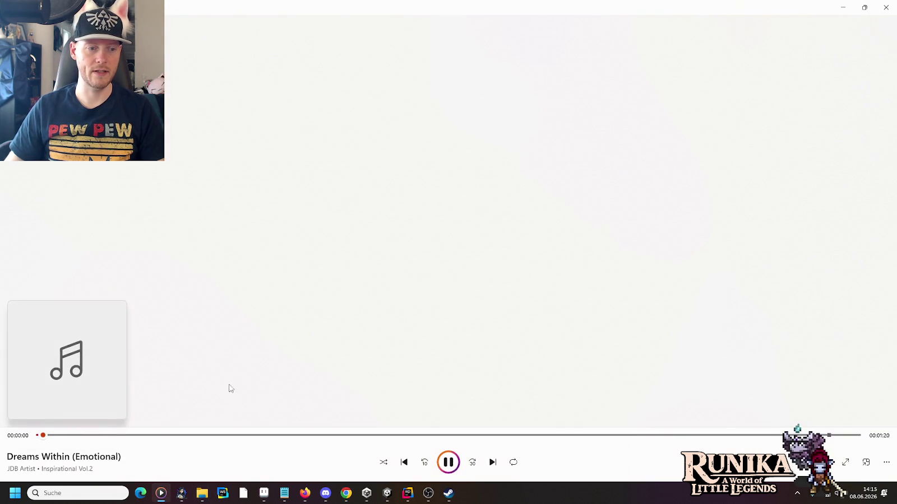
pyautogui.click(100, 439)
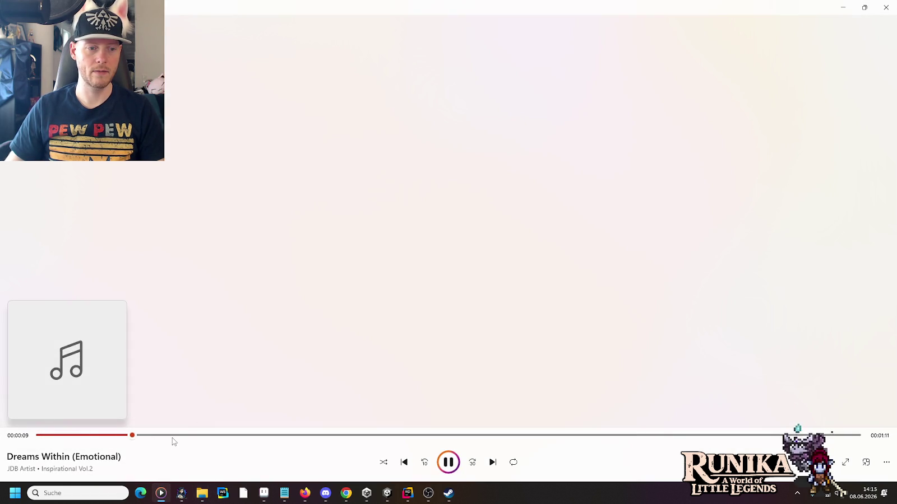
pyautogui.moveTo(228, 440); pyautogui.dragTo(280, 439)
pyautogui.moveTo(360, 438); pyautogui.dragTo(699, 438)
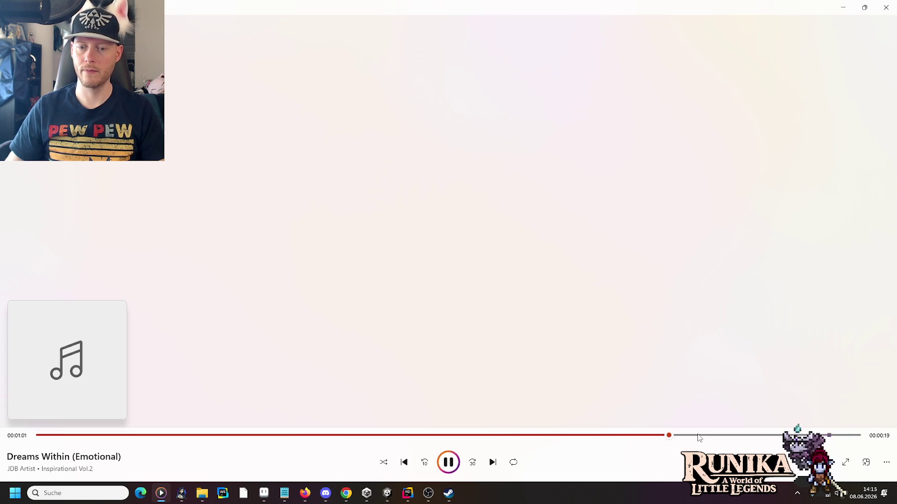
pyautogui.moveTo(757, 438); pyautogui.dragTo(768, 439)
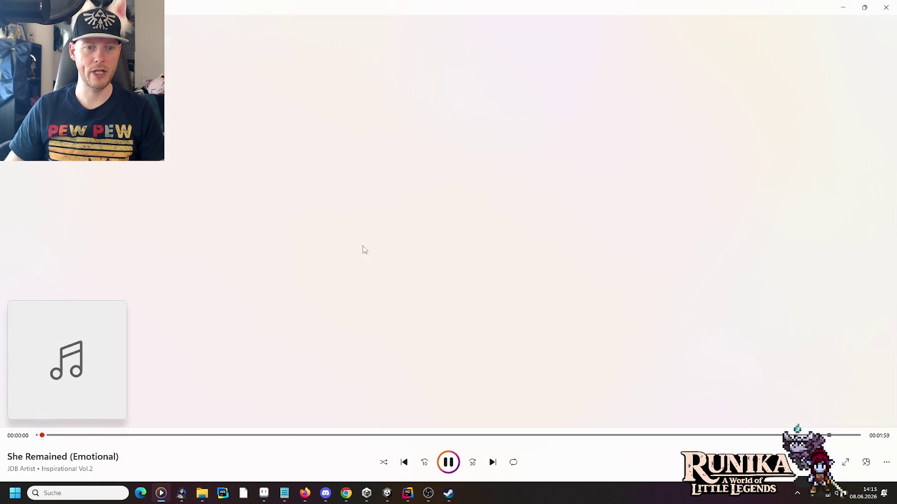
# Scrub through She Remained, pause I4-Emotional - Heartfire at 0:20, and close the player.
pyautogui.moveTo(113, 437); pyautogui.dragTo(195, 438)
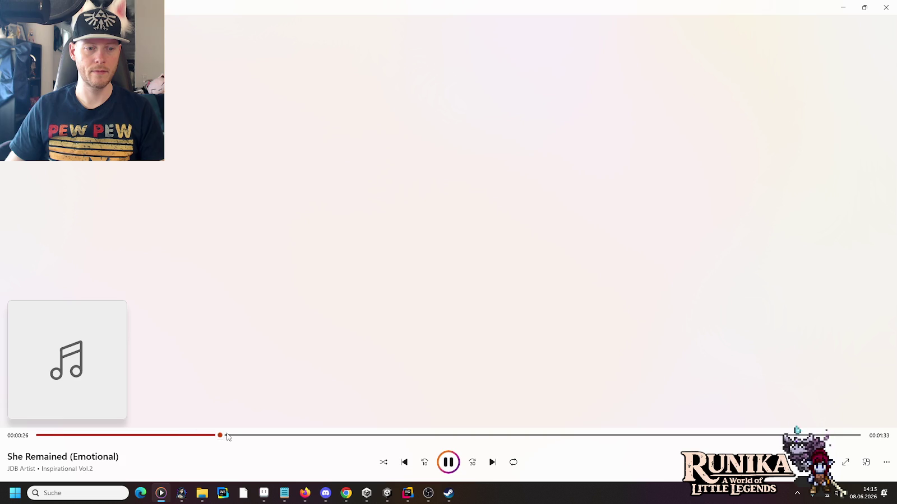
pyautogui.moveTo(297, 439); pyautogui.dragTo(562, 439)
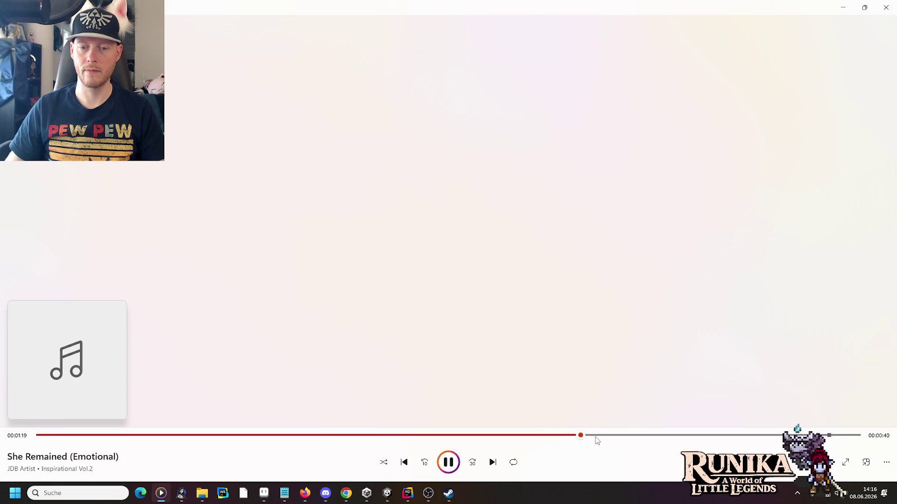
pyautogui.moveTo(650, 441); pyautogui.dragTo(726, 439)
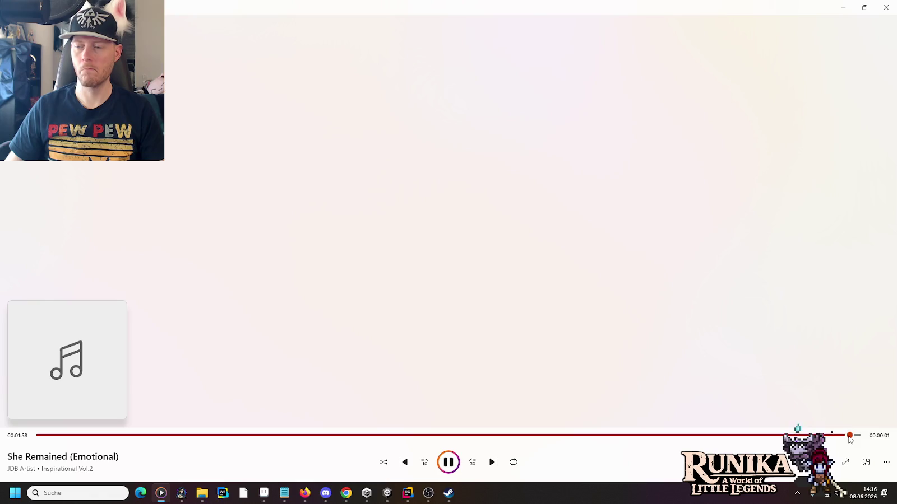
pyautogui.moveTo(844, 440); pyautogui.dragTo(844, 440)
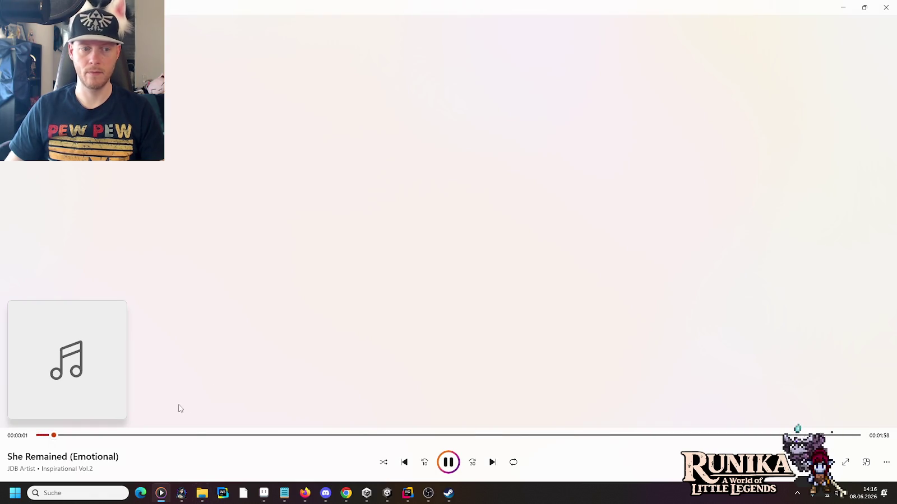
pyautogui.moveTo(70, 436); pyautogui.dragTo(98, 440)
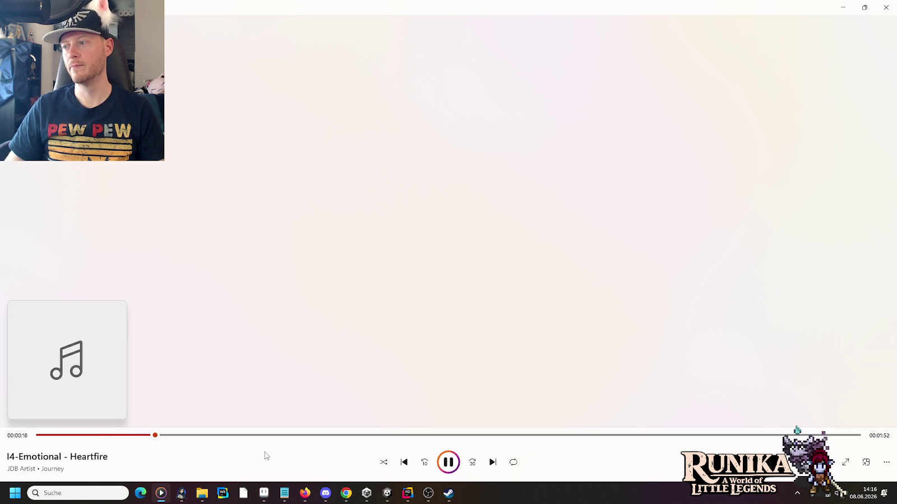
pyautogui.click(453, 468)
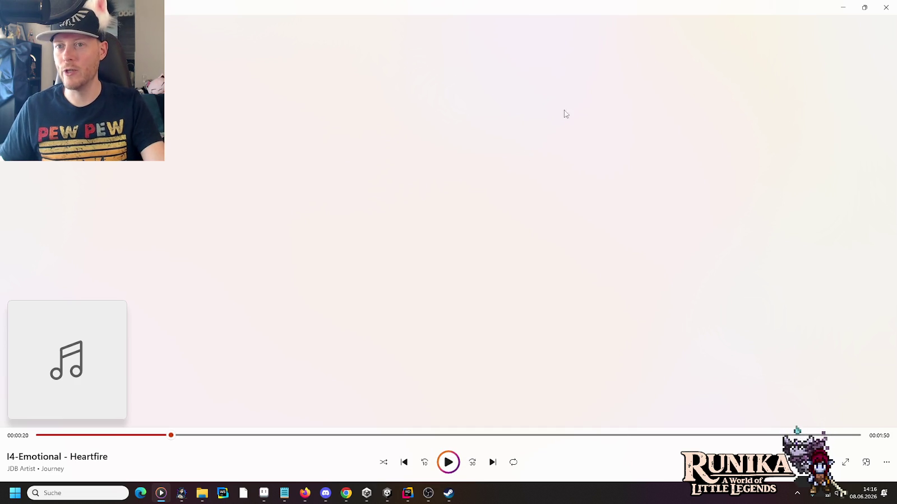
pyautogui.click(886, 7)
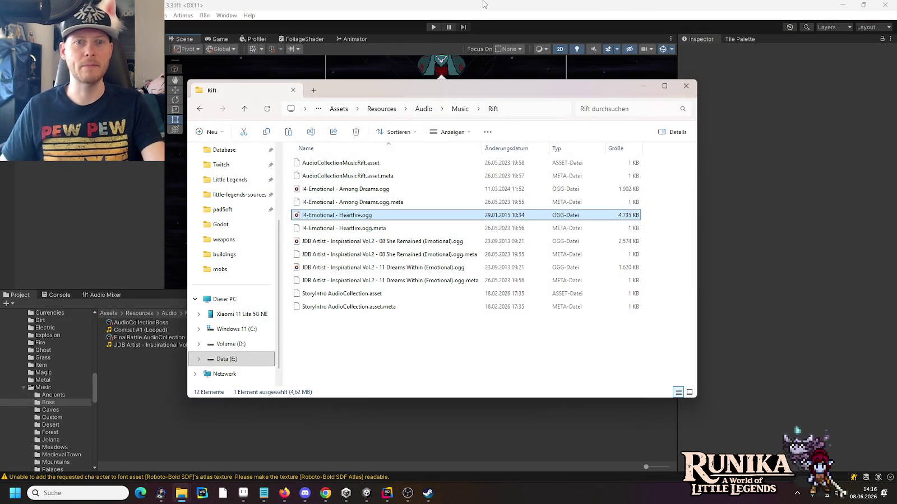
# Select the Gorath prefab's GorathAwareness child, then switch to Rider showing BossFight.cs.
pyautogui.click(485, 4)
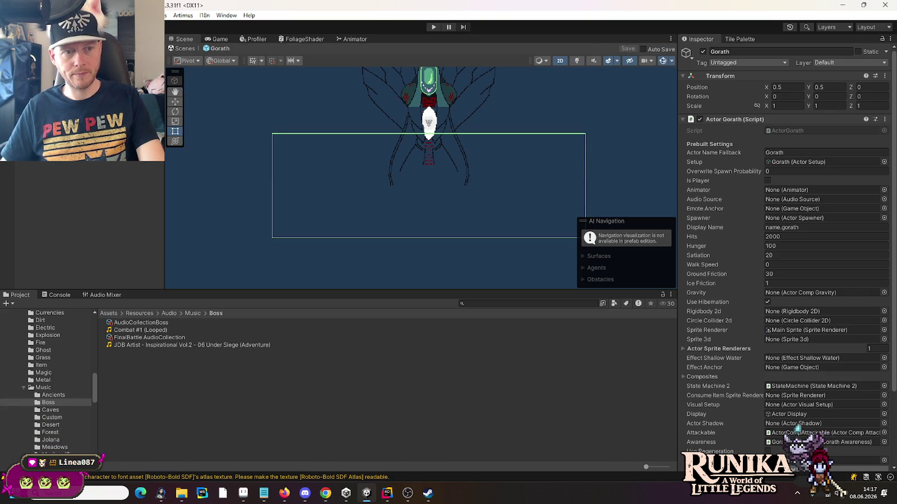
pyautogui.press('Down')
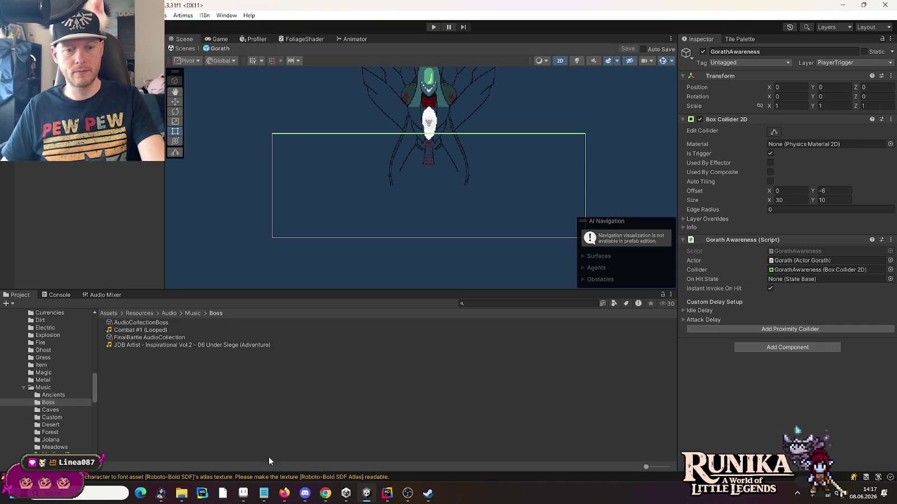
pyautogui.click(388, 493)
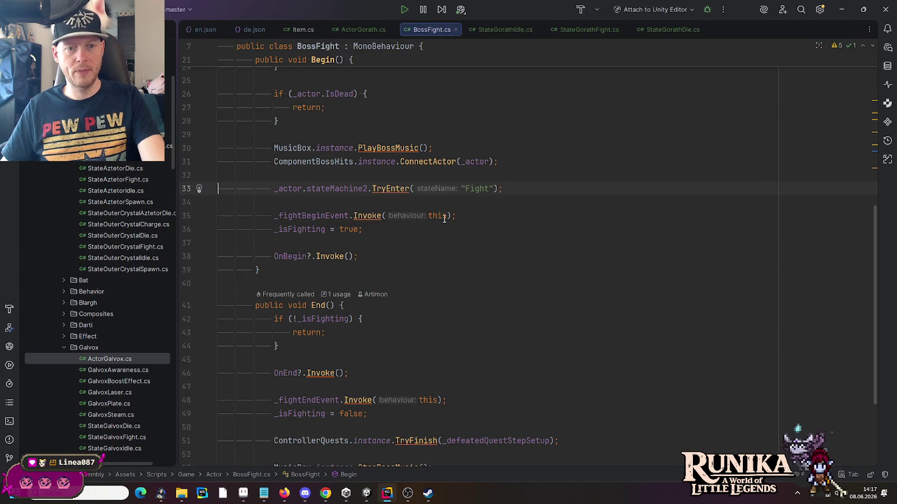
# Confirm BossFight passes the "Fight" state name to TryEnter, then switch to StateGorathFight.cs.
pyautogui.moveTo(502, 188); pyautogui.dragTo(449, 189)
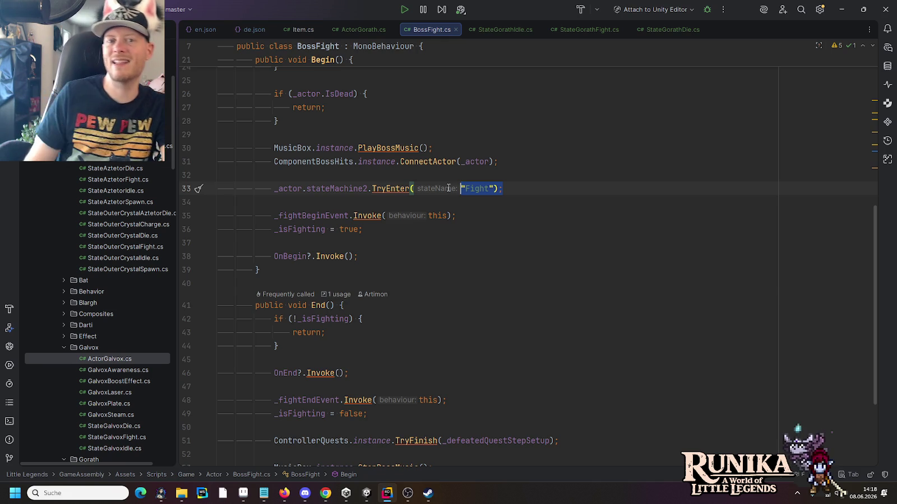
pyautogui.click(584, 30)
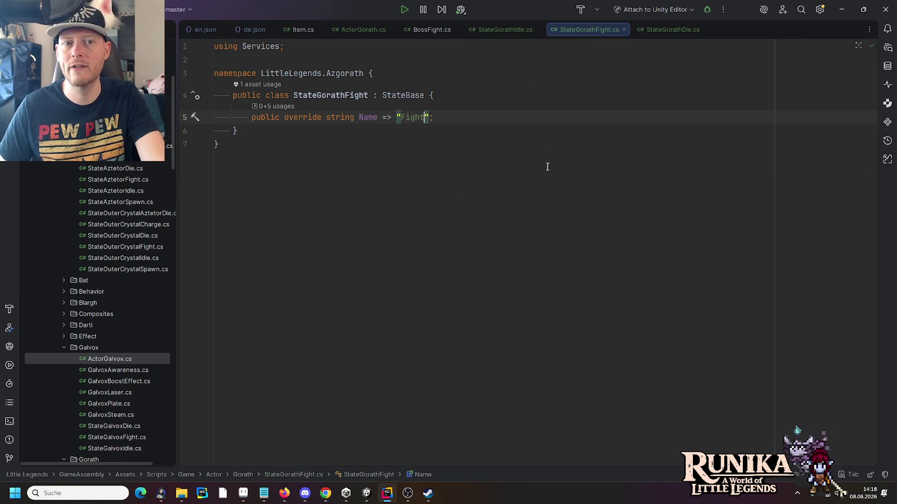
# Insert an OnEnter override below the Name property and delete its base.OnEnter() call.
pyautogui.click(535, 116)
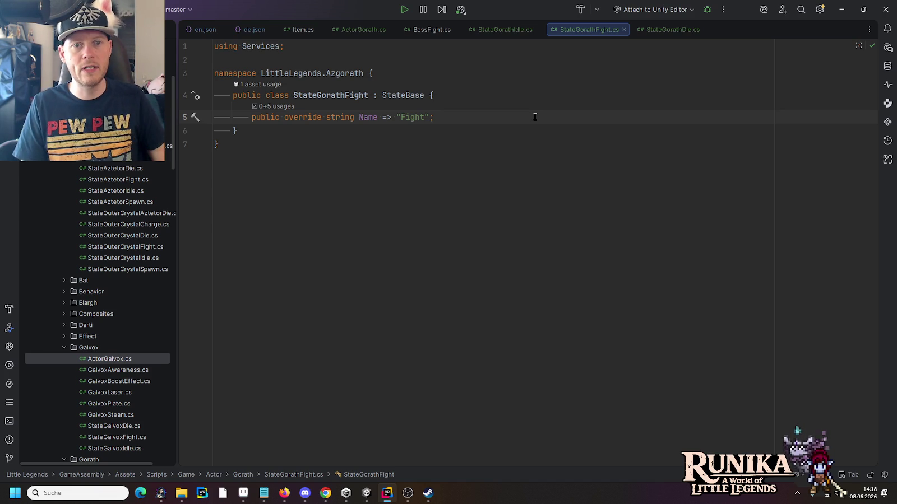
pyautogui.press('Return')
pyautogui.press('Return')
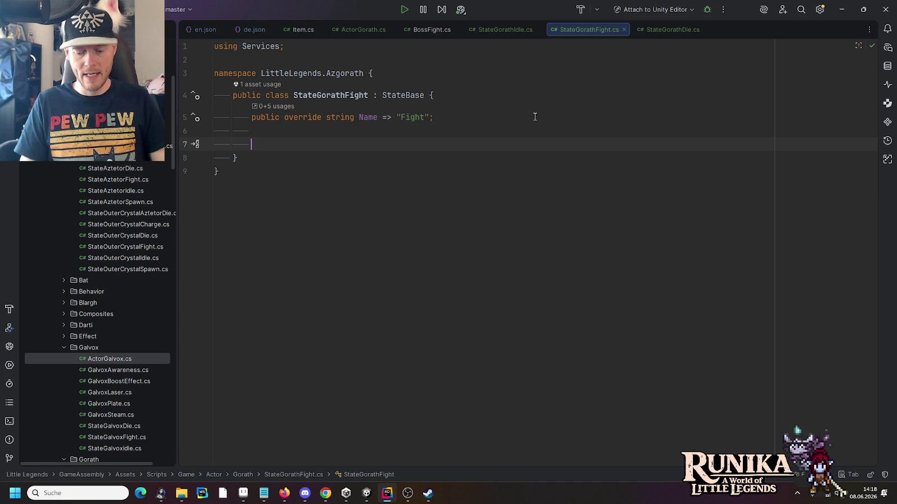
pyautogui.write('OnEnter')
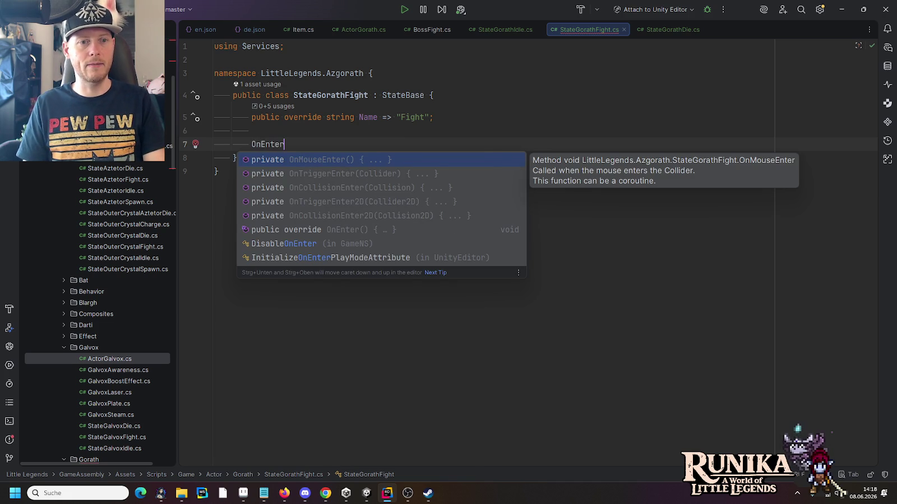
pyautogui.press('Down')
pyautogui.press('Down')
pyautogui.press('Down')
pyautogui.press('Return')
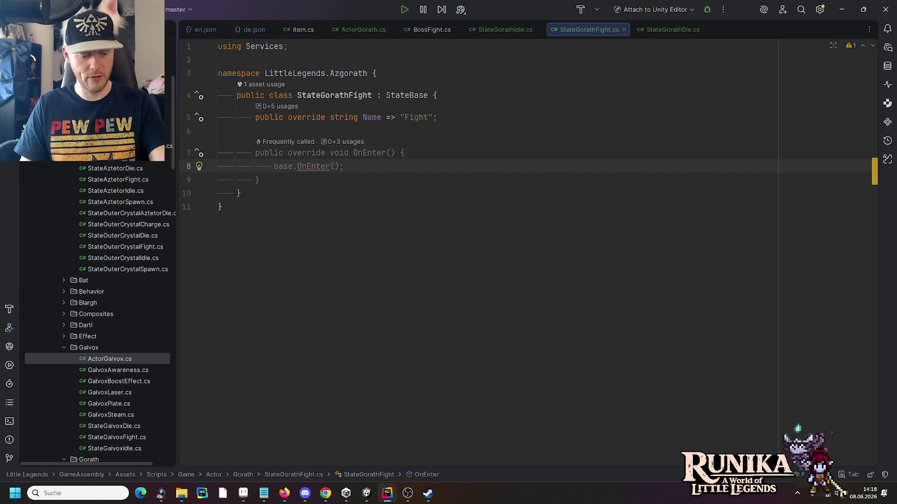
pyautogui.hotkey('shift', 'Home')
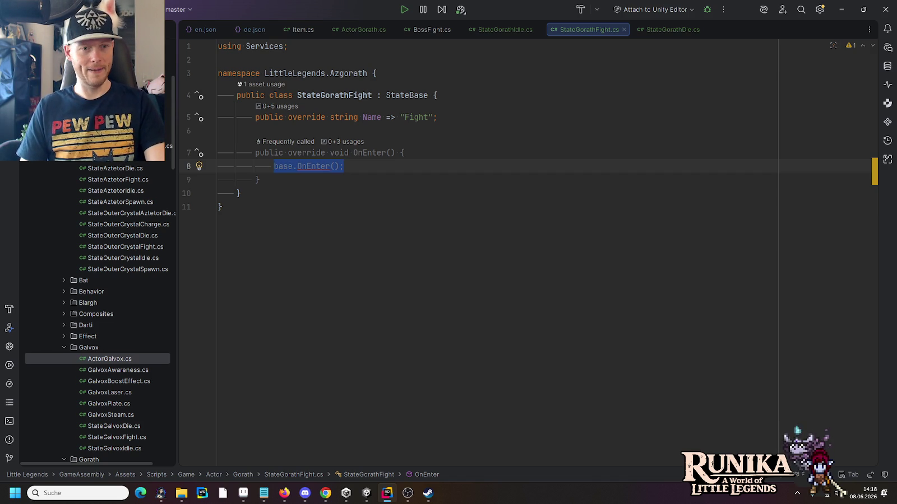
pyautogui.press('BackSpace')
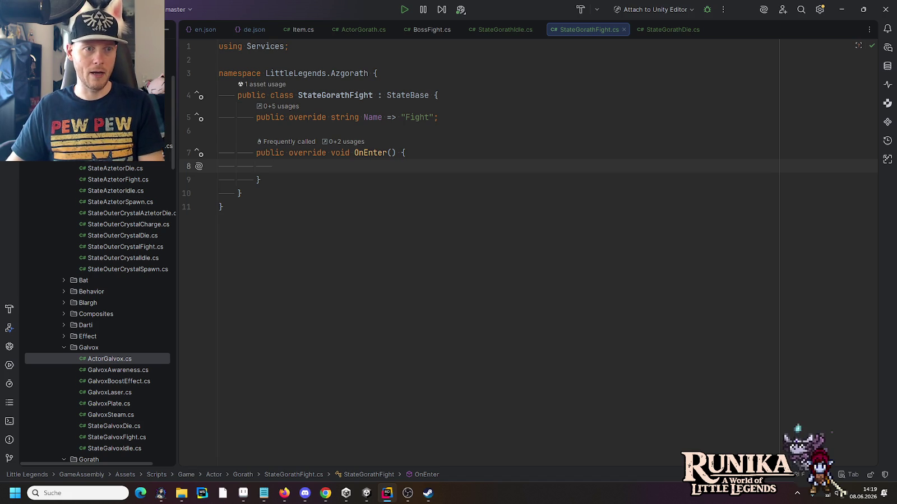
# Search the Game scripts folder for 'Tremb' and copy IntroHouseTrigger's Animate coroutine.
pyautogui.rightClick(93, 159)
pyautogui.moveTo(216, 152)
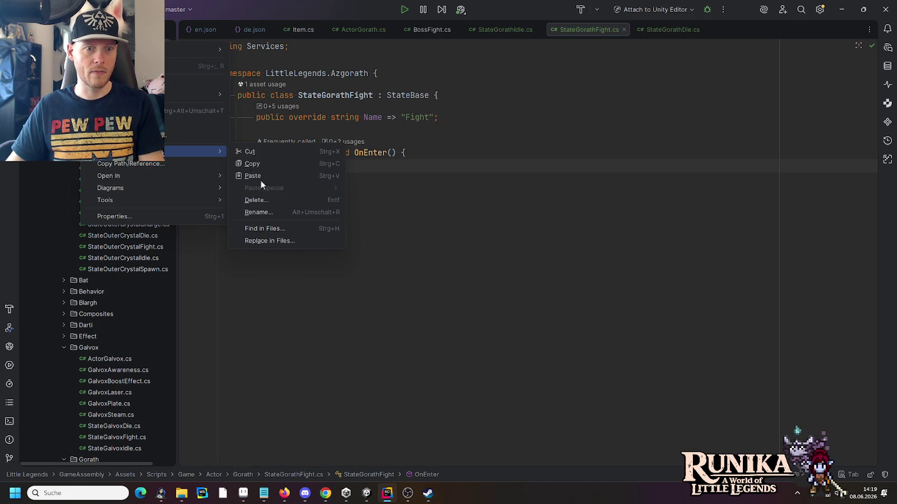
pyautogui.click(266, 229)
pyautogui.write('Tre')
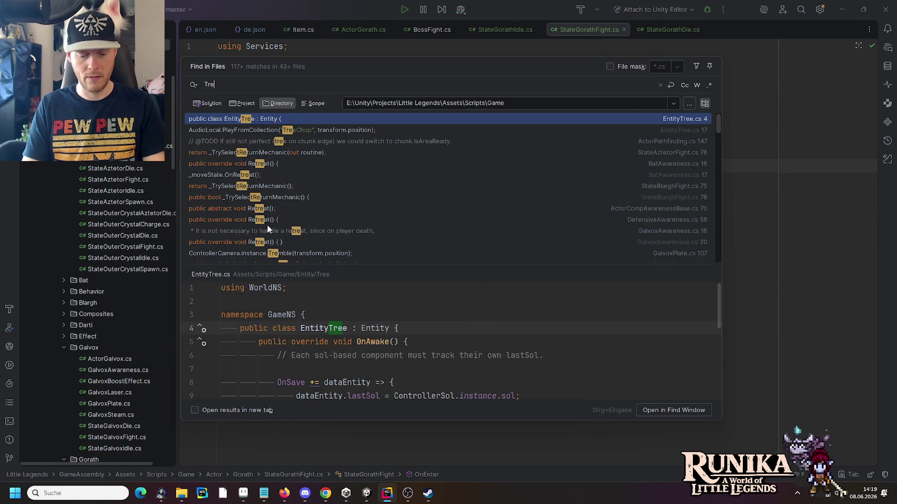
pyautogui.write('mb')
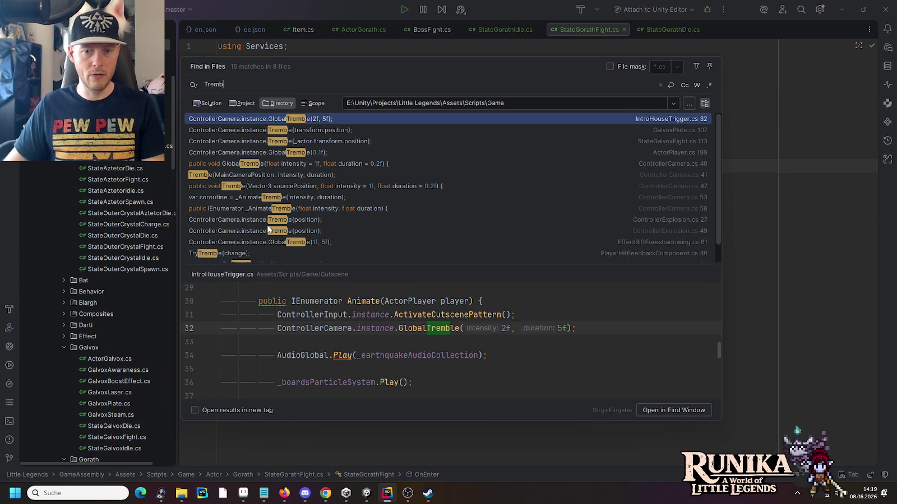
pyautogui.moveTo(591, 328); pyautogui.dragTo(323, 328)
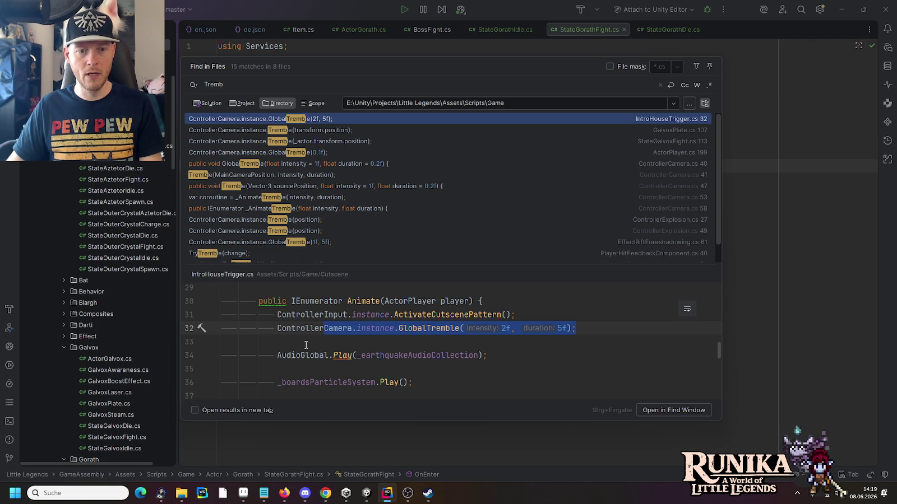
pyautogui.scroll(-1, 306, 345)
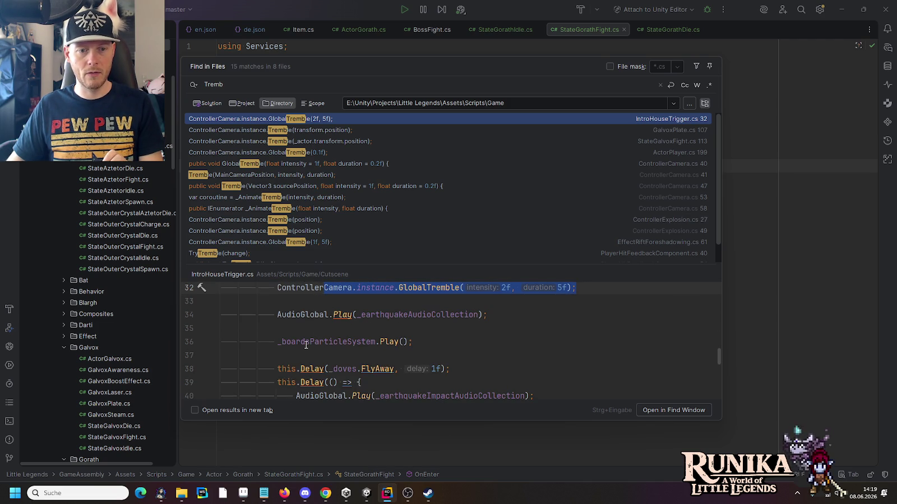
pyautogui.scroll(-1, 303, 335)
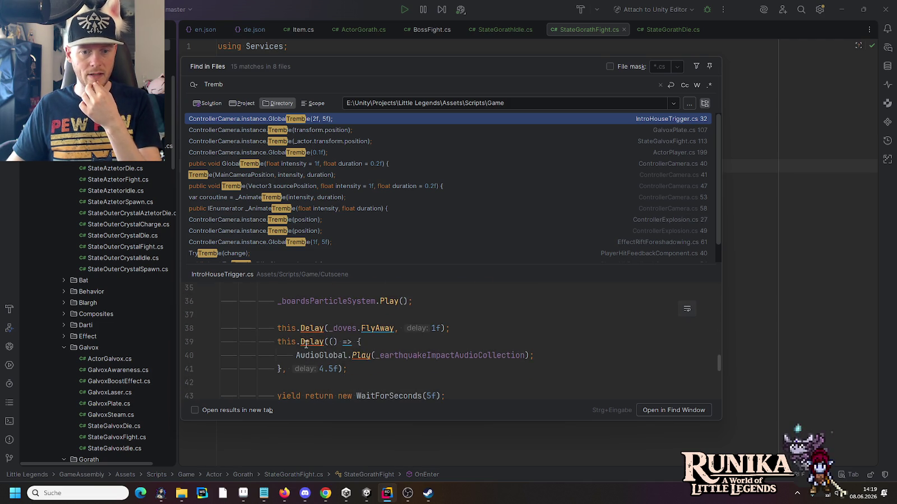
pyautogui.scroll(-2, 272, 316)
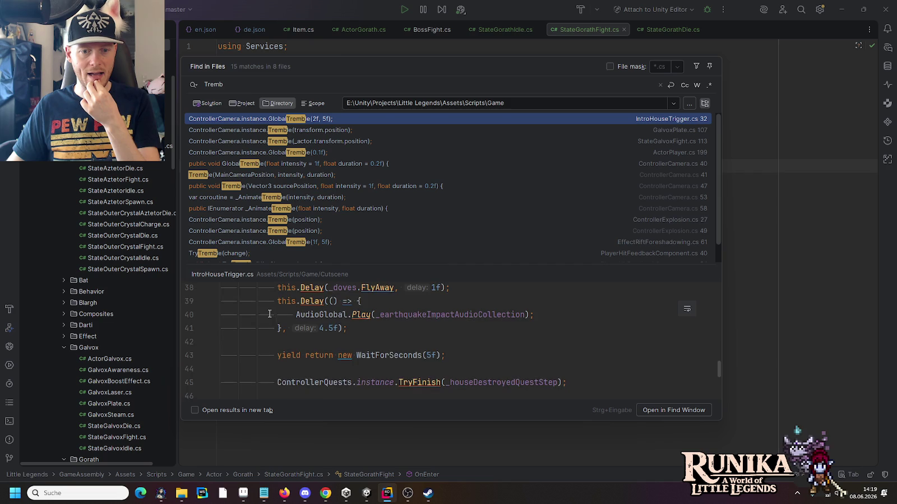
pyautogui.scroll(-1, 269, 314)
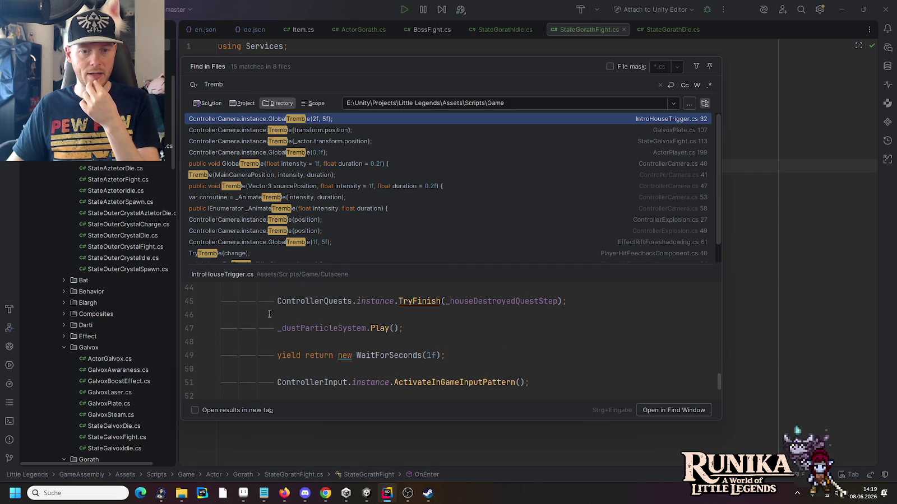
pyautogui.scroll(-1, 269, 314)
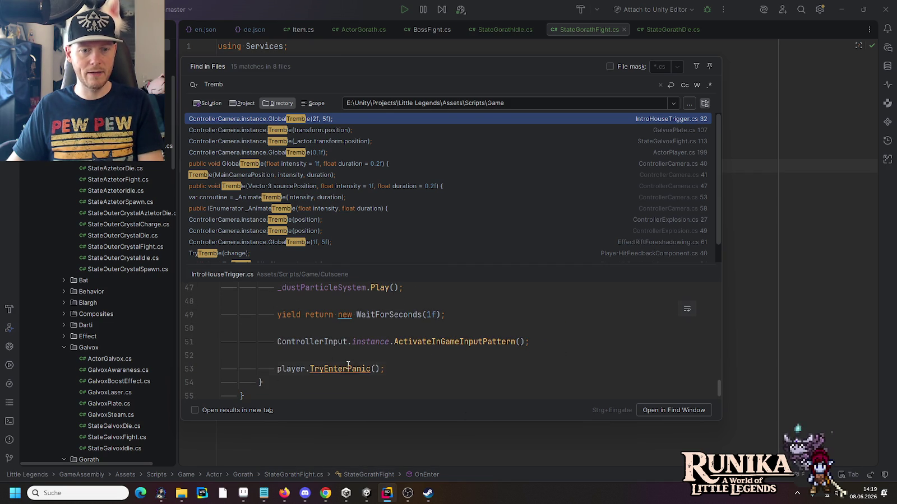
pyautogui.click(394, 368)
pyautogui.scroll(1, 397, 373)
pyautogui.scroll(6, 395, 369)
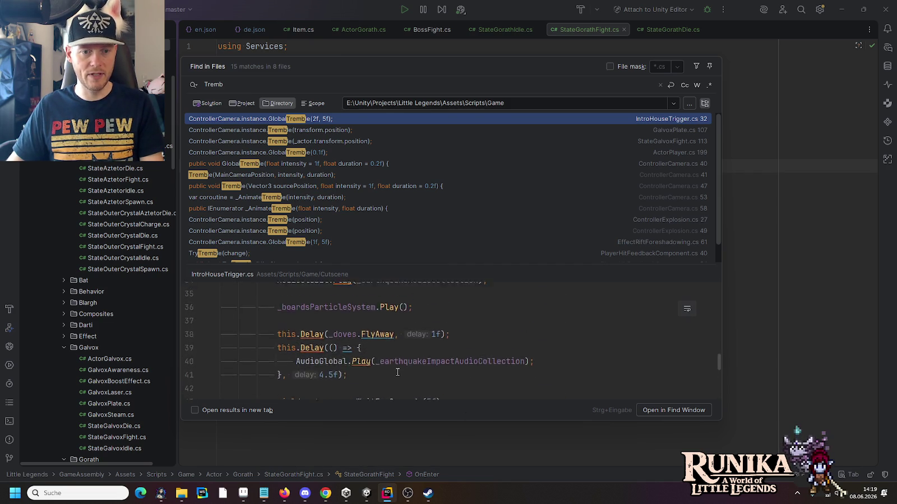
pyautogui.scroll(2, 387, 359)
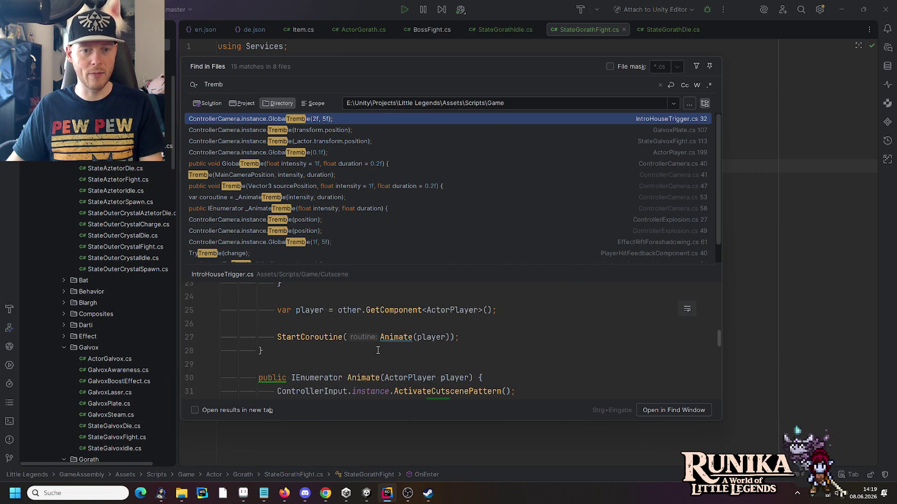
pyautogui.scroll(-3, 337, 359)
pyautogui.scroll(-5, 337, 362)
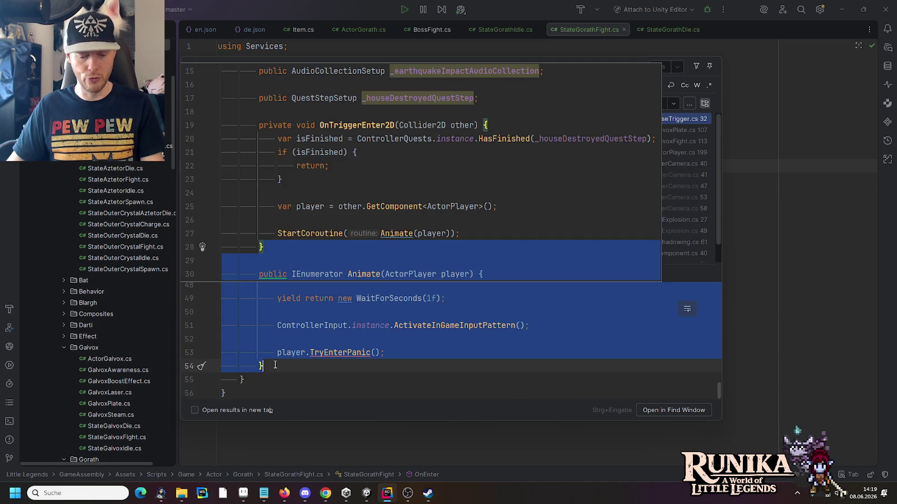
pyautogui.press('Escape')
# Paste the coroutine into OnEnter, then undo it so OnEnter stays empty.
pyautogui.moveTo(404, 160); pyautogui.dragTo(416, 154)
pyautogui.hotkey('ctrl', 'v')
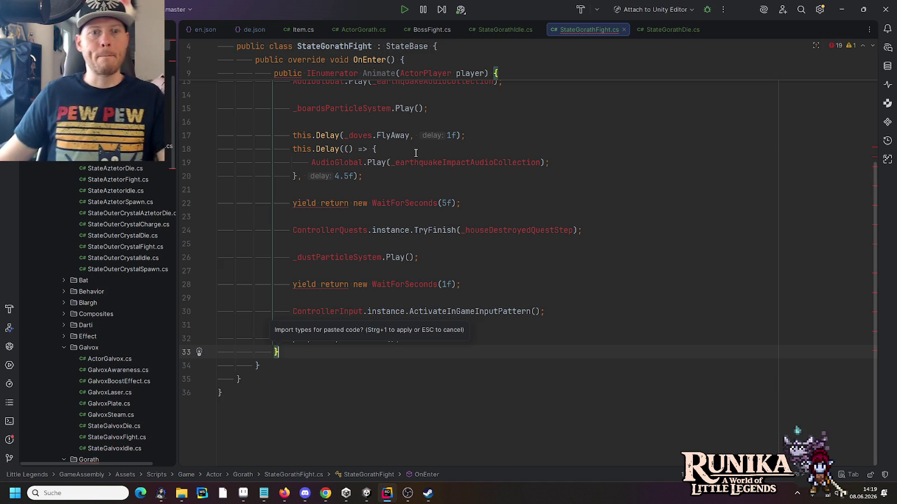
pyautogui.press('Escape')
pyautogui.hotkey('ctrl', 'z')
pyautogui.hotkey('ctrl', 'z')
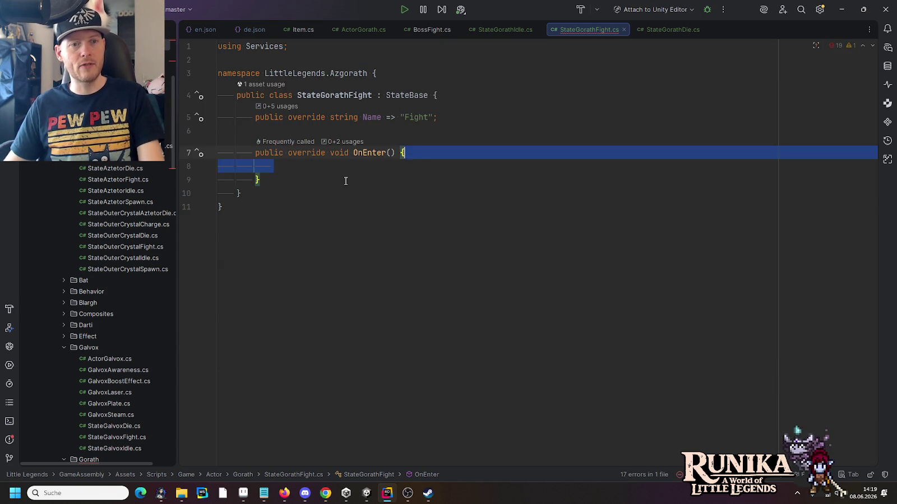
pyautogui.click(318, 175)
# Paste the Animate coroutine below OnEnter and rerun the Find in Files search for 'Tremb'.
pyautogui.write('public IEnumerator Animate(ActorPlayer player) {             ControllerInput.instance.ActivateCutscenePattern();             ControllerCamera.instance.GlobalTremble(2f, 5f);              AudioGlobal.Play(_earthquakeAudioCollection);              _boardsParticleSystem.Play();              this.Delay(_doves.FlyAway, 1f);             this.Delay(() => {                 AudioGlobal.Play(_earthquakeImpactAudioCollection);             }, 4.5f);              yield return new WaitForSeconds(5f);              ControllerQuests.instance.TryFinish(_houseDestroyedQuestStep);              _dustParticleSystem.Play();              yield return new WaitForSeconds(1f);              ControllerInput.instance.ActivateInGameInputPattern();              player.TryEnterPanic();         }')
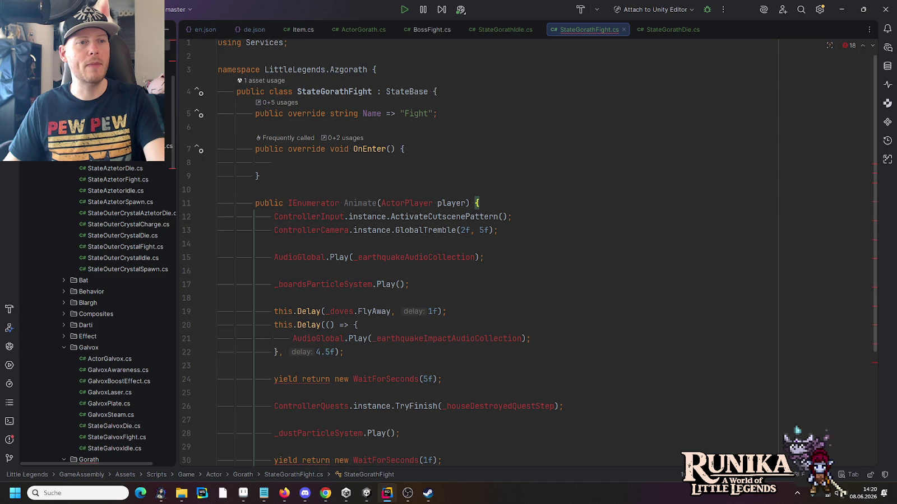
pyautogui.rightClick(187, 73)
pyautogui.moveTo(197, 152)
pyautogui.click(255, 229)
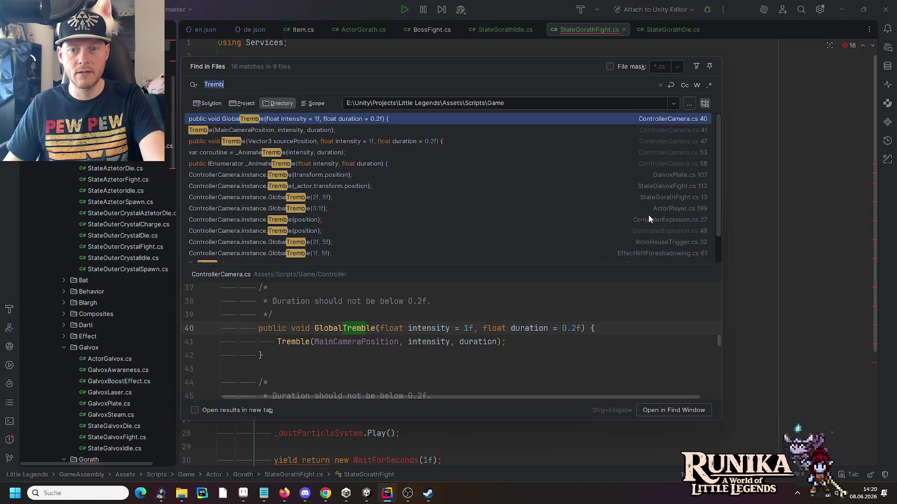
# Preview the GlobalTremble call in IntroHouseTrigger.cs, close the search, and glance at ActorGorath.cs.
pyautogui.click(645, 242)
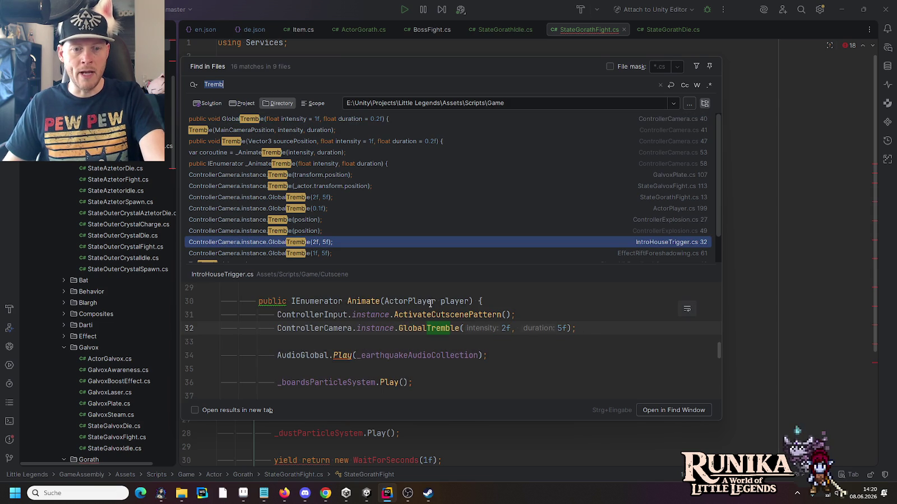
pyautogui.click(363, 301)
pyautogui.scroll(3, 393, 355)
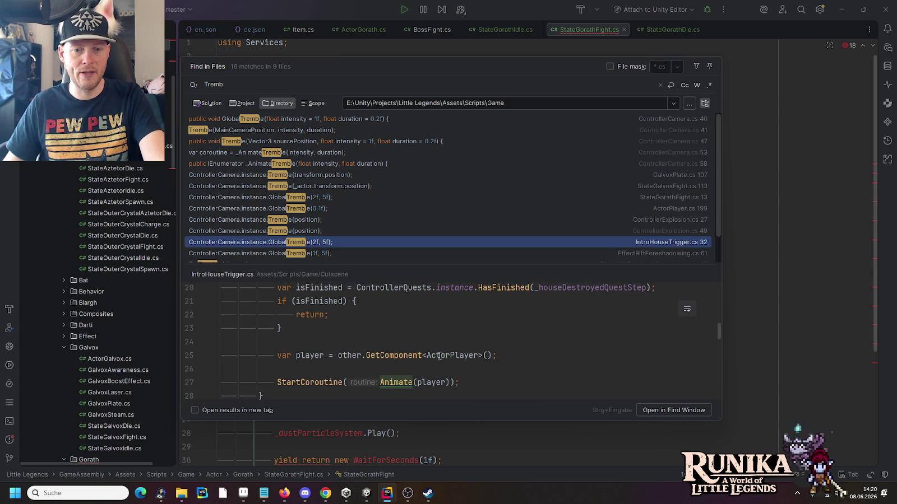
pyautogui.moveTo(440, 356)
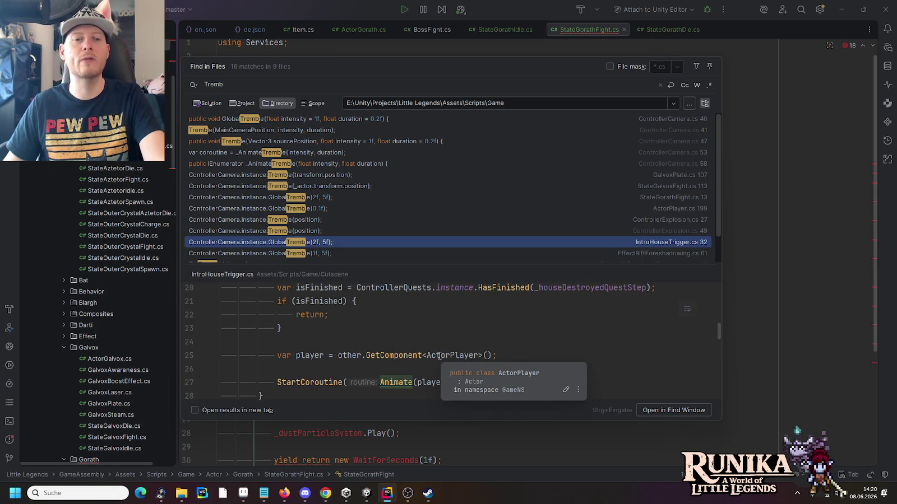
pyautogui.scroll(5, 439, 355)
pyautogui.press('Escape')
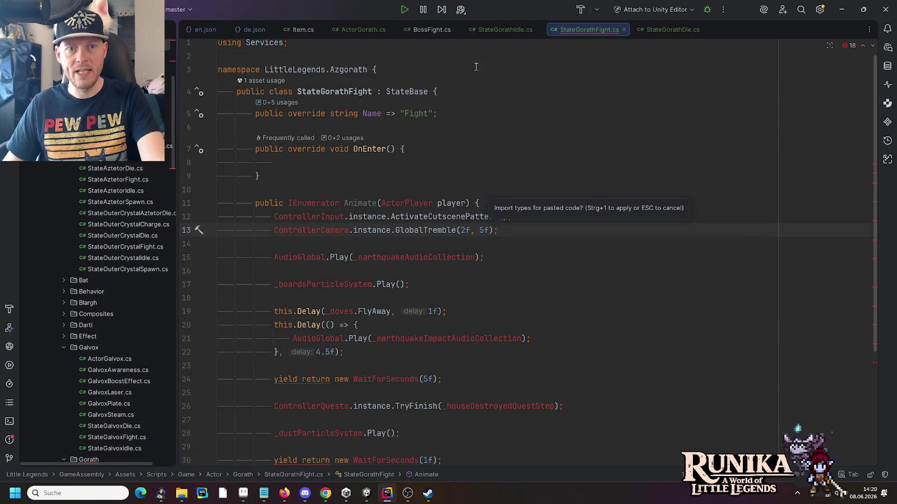
pyautogui.click(359, 31)
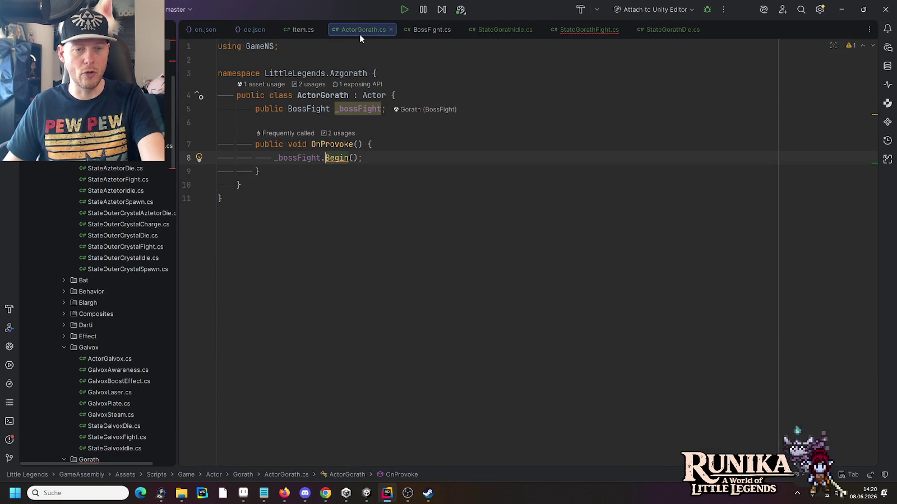
pyautogui.click(588, 36)
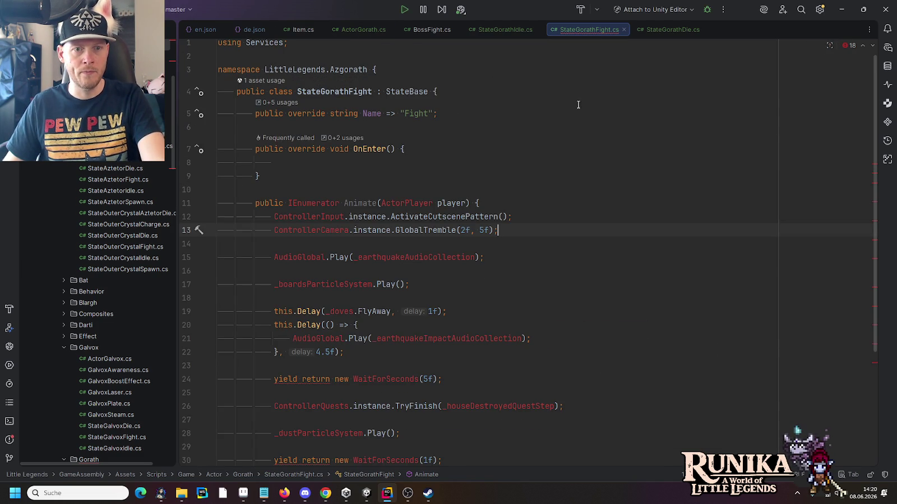
# Add a public ActorGorath _actor field under the class declaration.
pyautogui.click(470, 147)
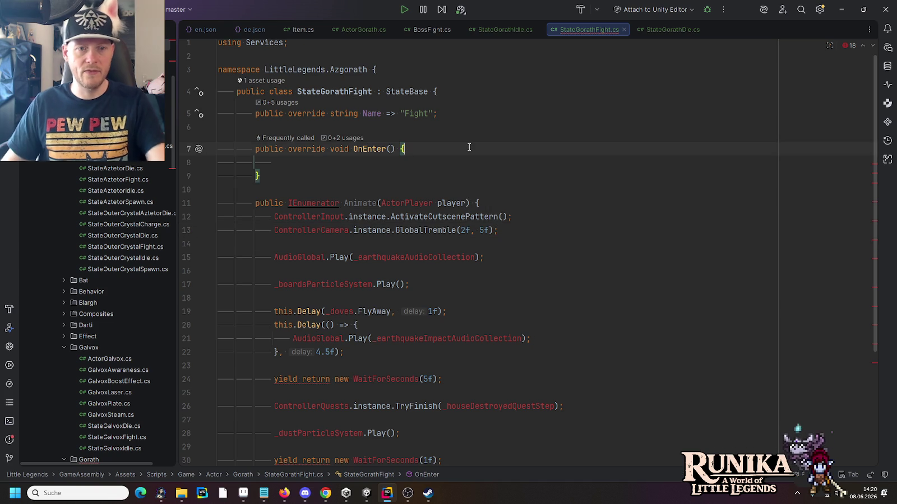
pyautogui.press('Return')
pyautogui.write('_ac')
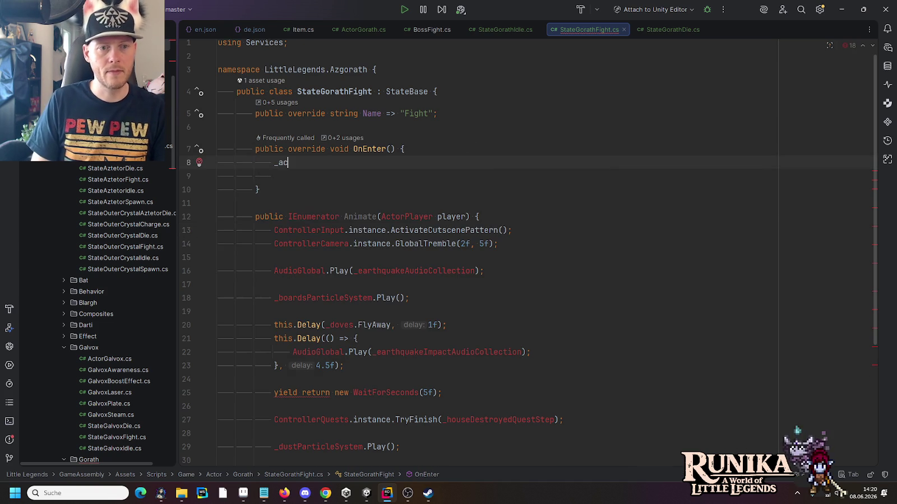
pyautogui.press('BackSpace')
pyautogui.press('BackSpace')
pyautogui.press('BackSpace')
pyautogui.press('Up')
pyautogui.press('Up')
pyautogui.press('Up')
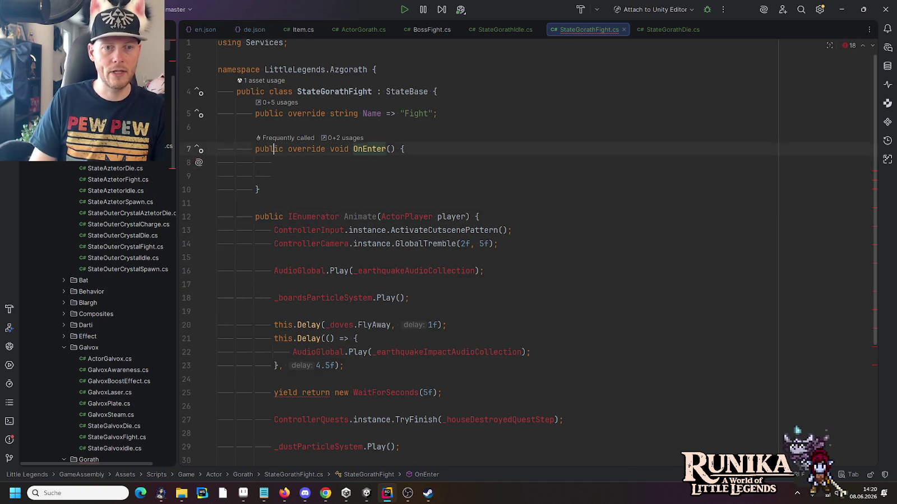
pyautogui.press('Return')
pyautogui.write('public ')
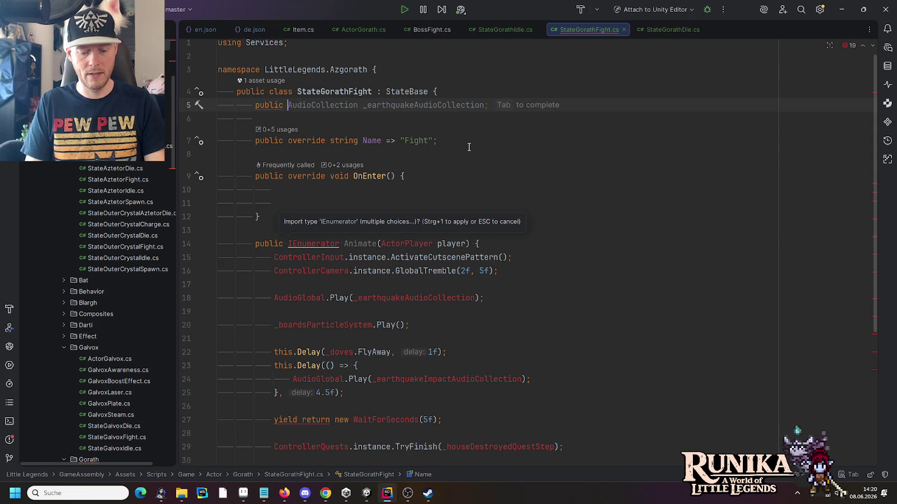
pyautogui.write('Actor')
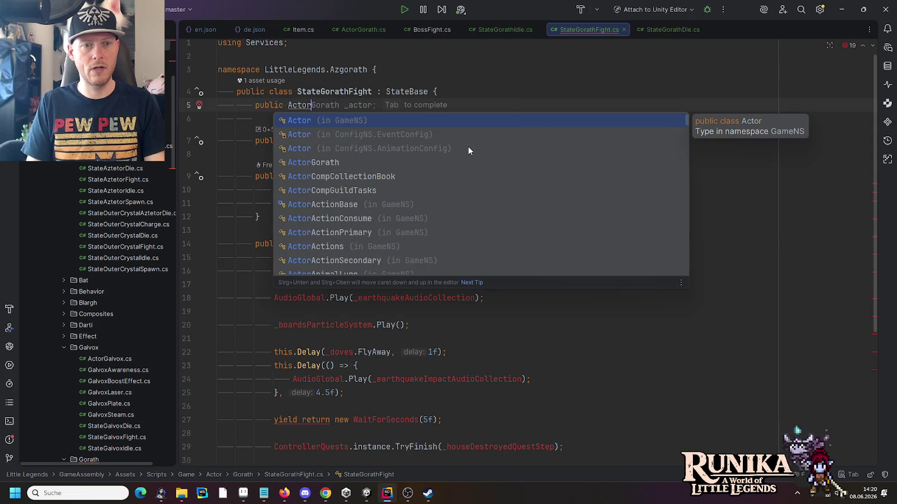
pyautogui.press('Tab')
# Begin an _actor.awareness.Opponent line in OnEnter, declining the suggested GetPlayer assignment.
pyautogui.press('Down')
pyautogui.press('Down')
pyautogui.press('Down')
pyautogui.write('_ac')
pyautogui.press('Return')
pyautogui.write('.Awa')
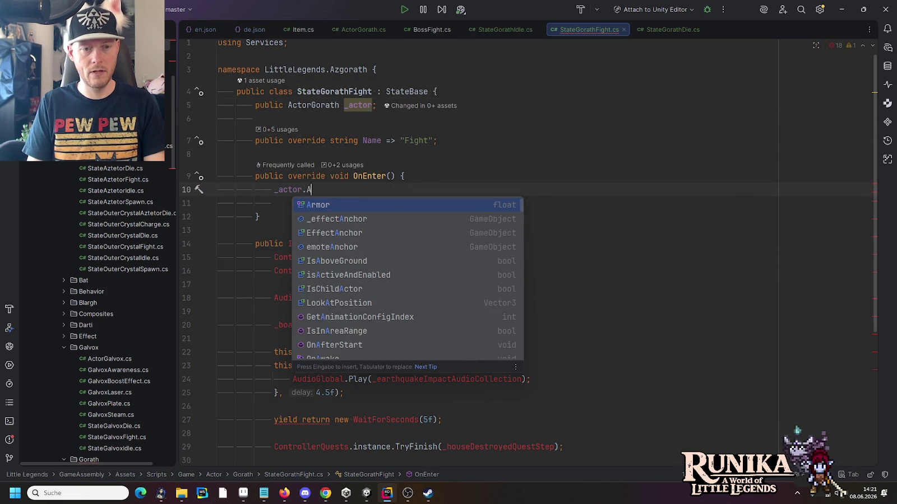
pyautogui.press('Down')
pyautogui.press('Return')
pyautogui.write('.')
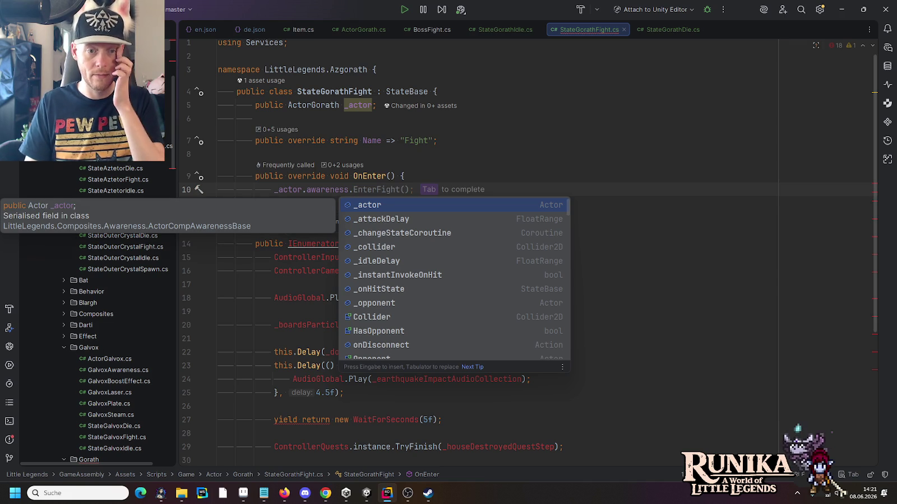
pyautogui.write('Opp')
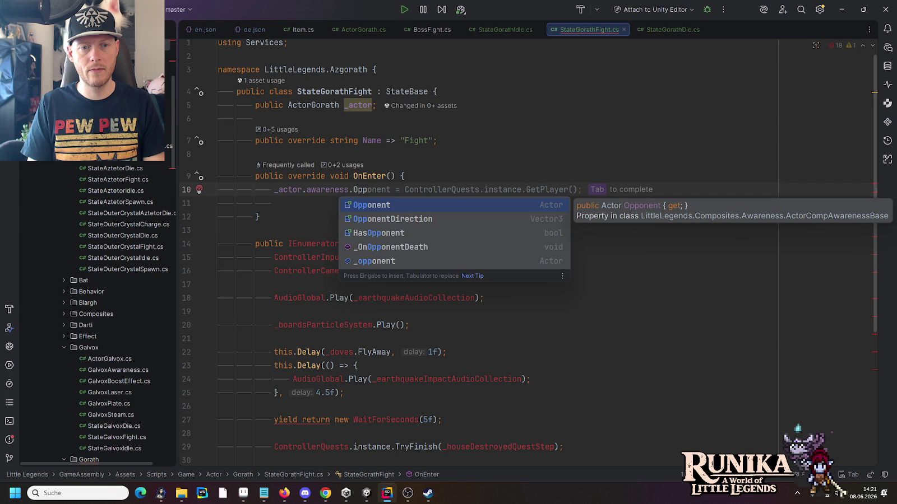
pyautogui.press('Return')
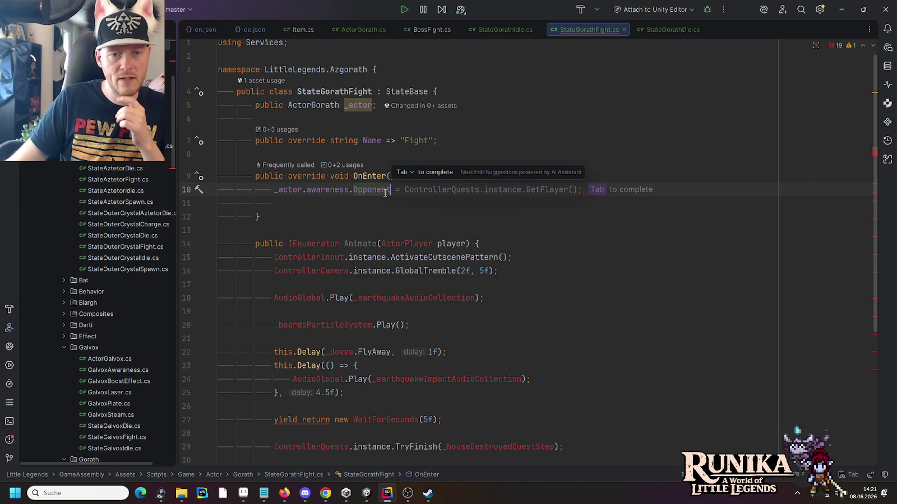
pyautogui.click(361, 201)
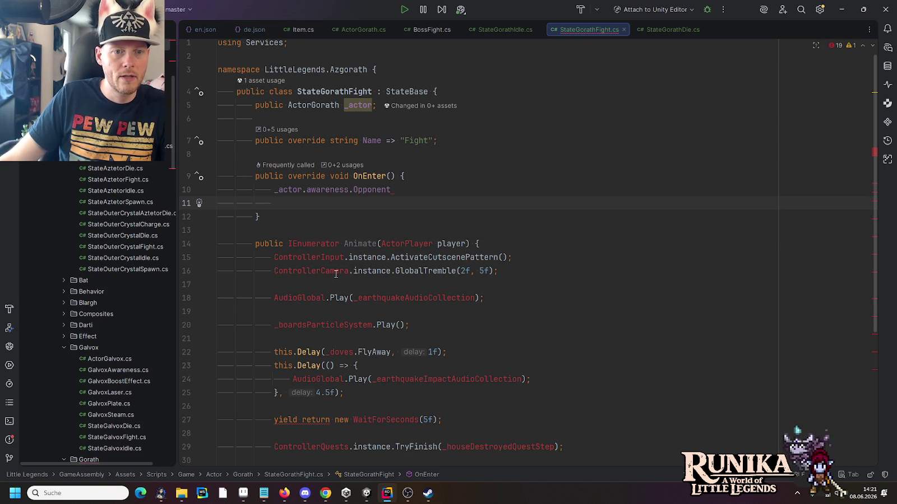
# Remove the unfinished Opponent line and import missing namespaces for the pasted Animate code.
pyautogui.click(274, 189)
pyautogui.scroll(-4, 537, 256)
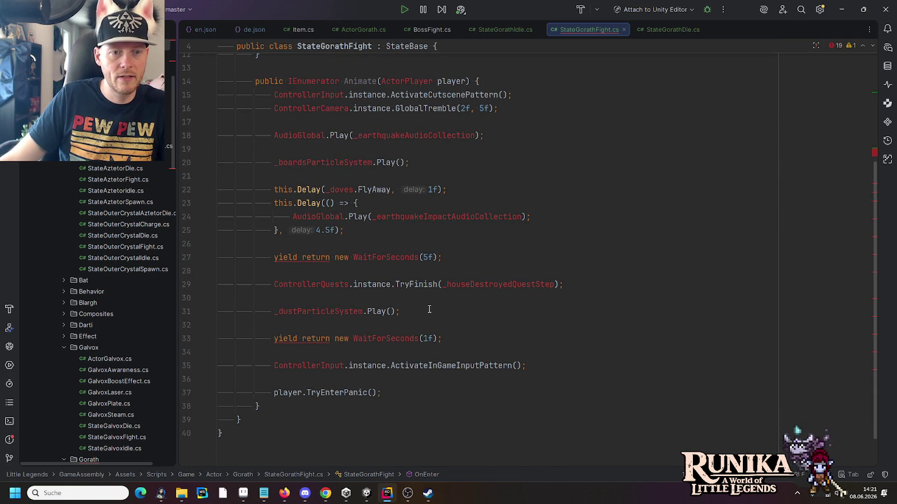
pyautogui.scroll(5, 429, 309)
pyautogui.scroll(-2, 351, 248)
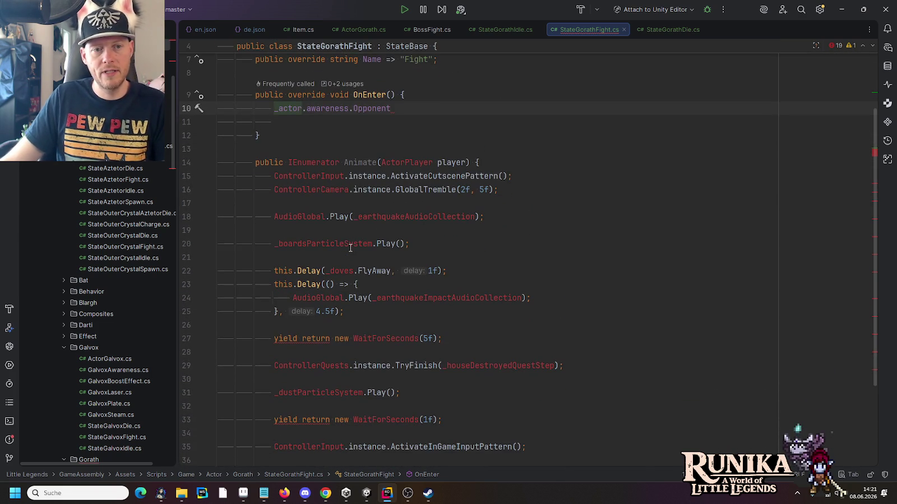
pyautogui.scroll(-1, 348, 242)
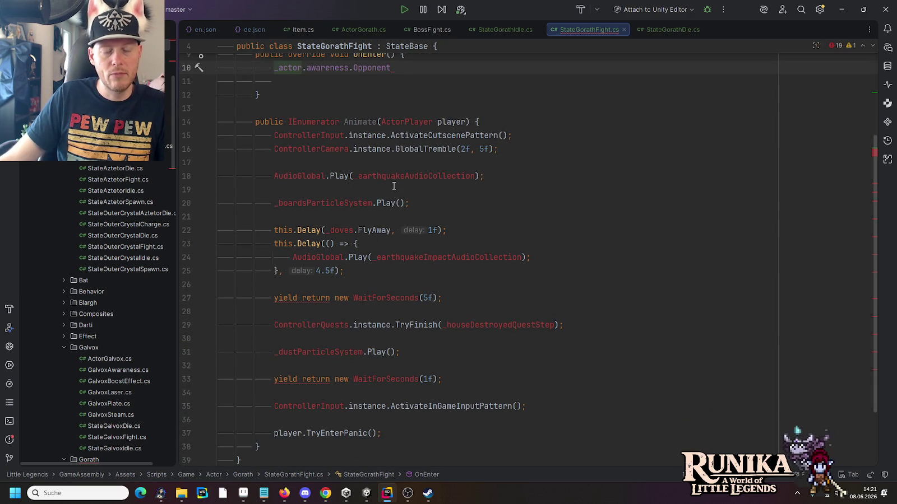
pyautogui.scroll(3, 393, 211)
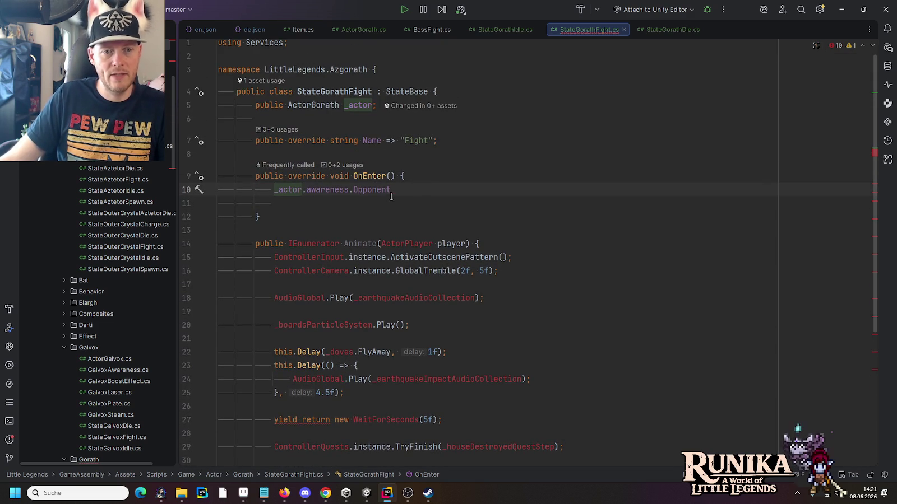
pyautogui.hotkey('ctrl', 'x')
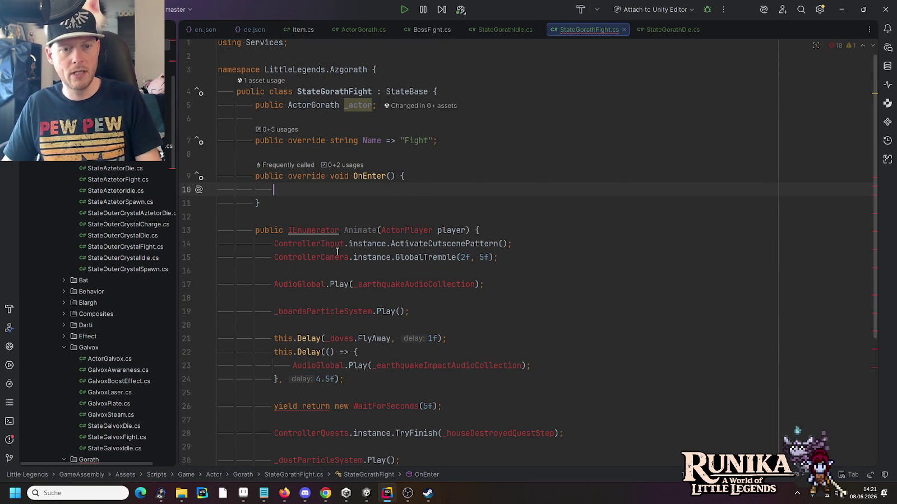
pyautogui.click(324, 257)
pyautogui.click(321, 244)
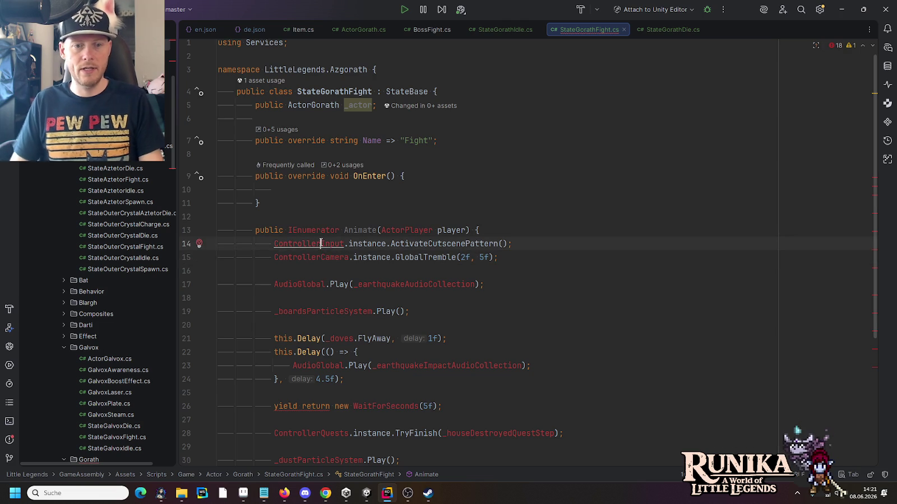
pyautogui.hotkey('alt', 'Return')
pyautogui.press('Escape')
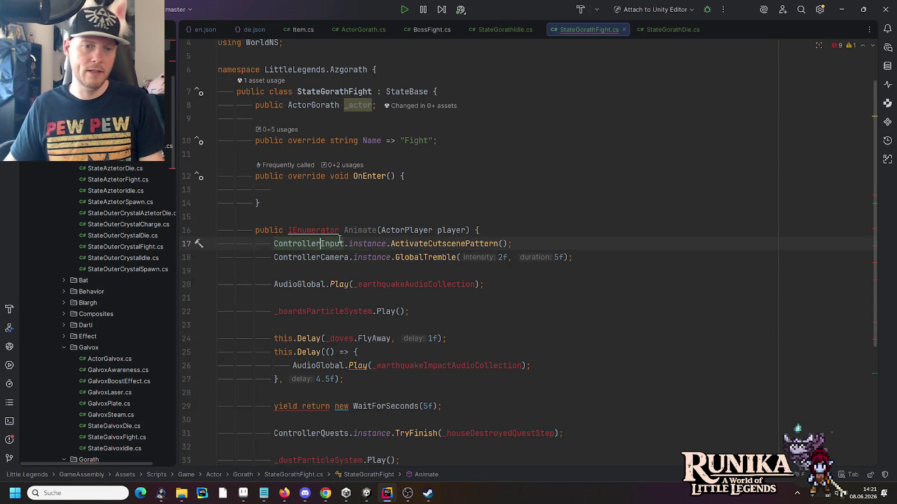
pyautogui.hotkey('alt', 'Return')
# Delete the boards particle, doves and impact delays, quest-finishing, dust and one-second wait lines.
pyautogui.scroll(-1, 406, 253)
pyautogui.click(402, 245)
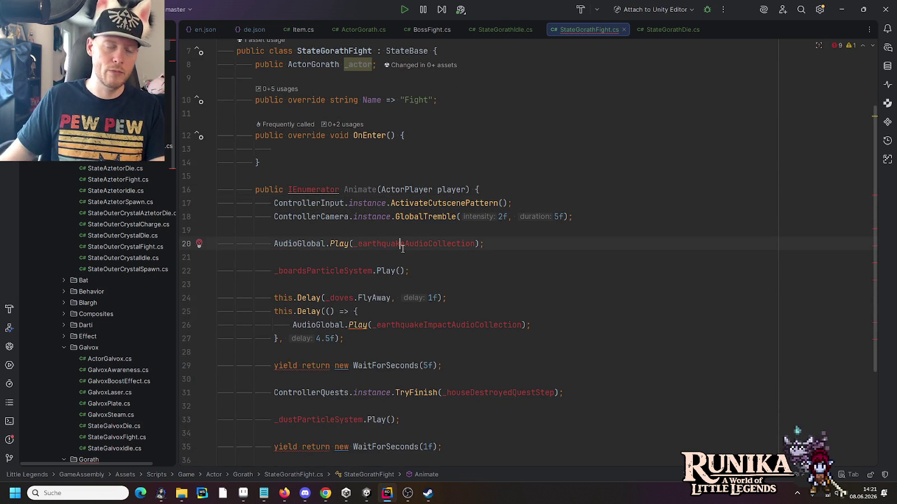
pyautogui.click(345, 270)
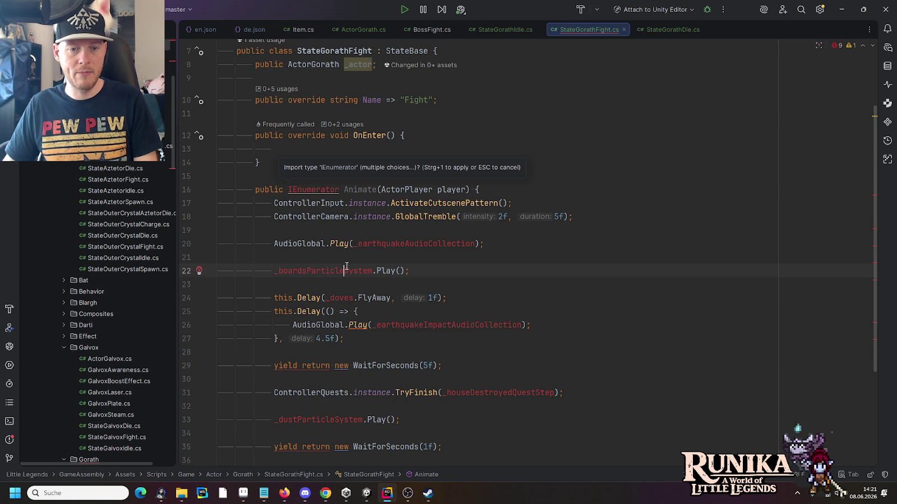
pyautogui.hotkey('ctrl', 'x')
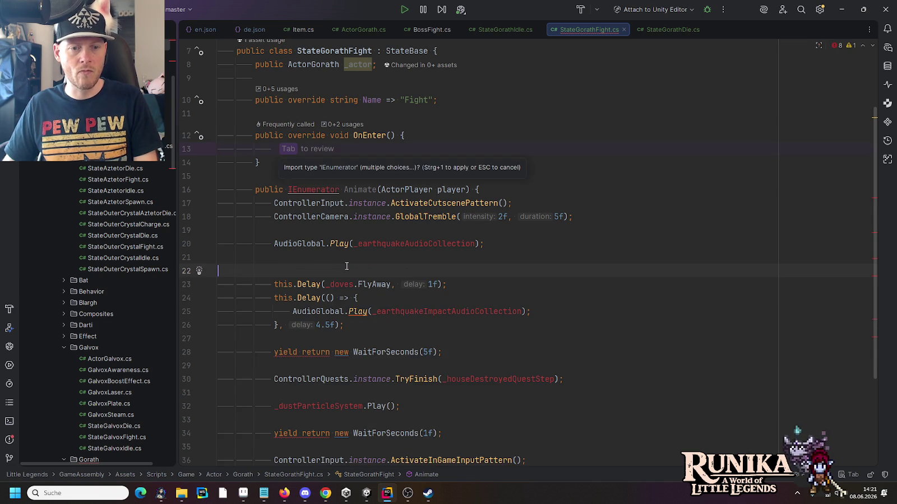
pyautogui.press('Delete')
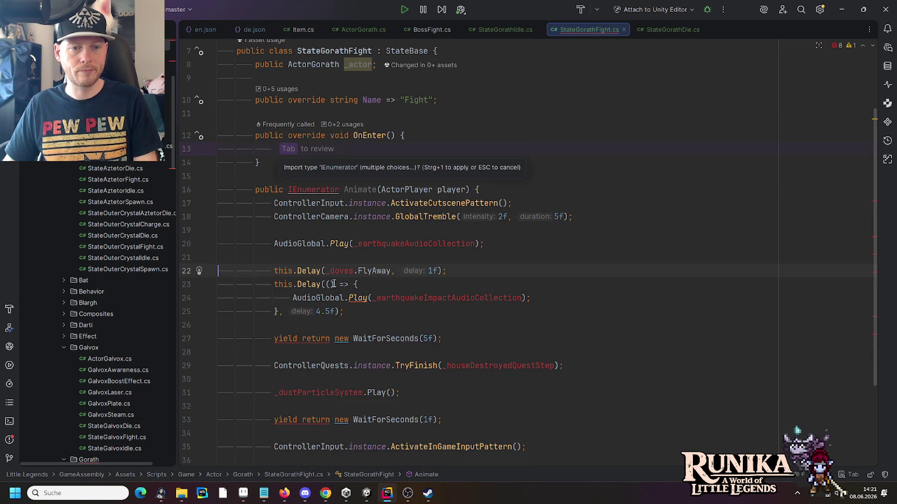
pyautogui.moveTo(373, 313); pyautogui.dragTo(367, 259)
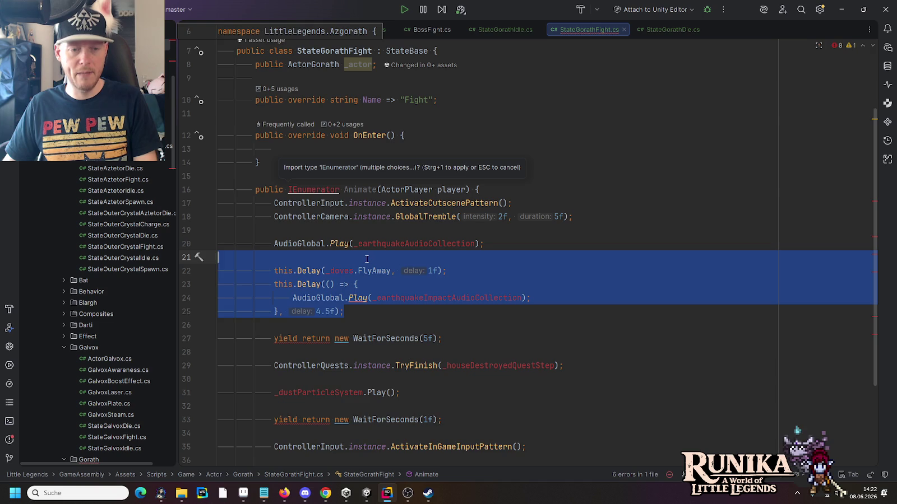
pyautogui.press('Delete')
pyautogui.press('Delete')
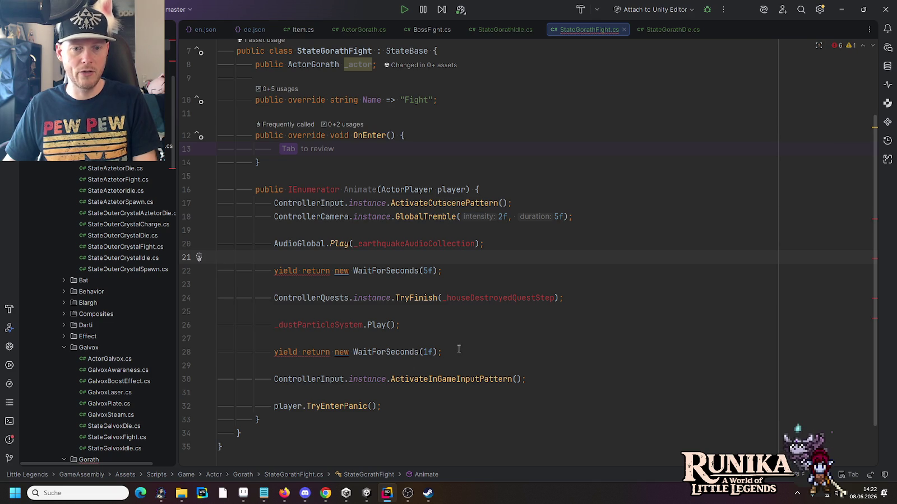
pyautogui.click(466, 295)
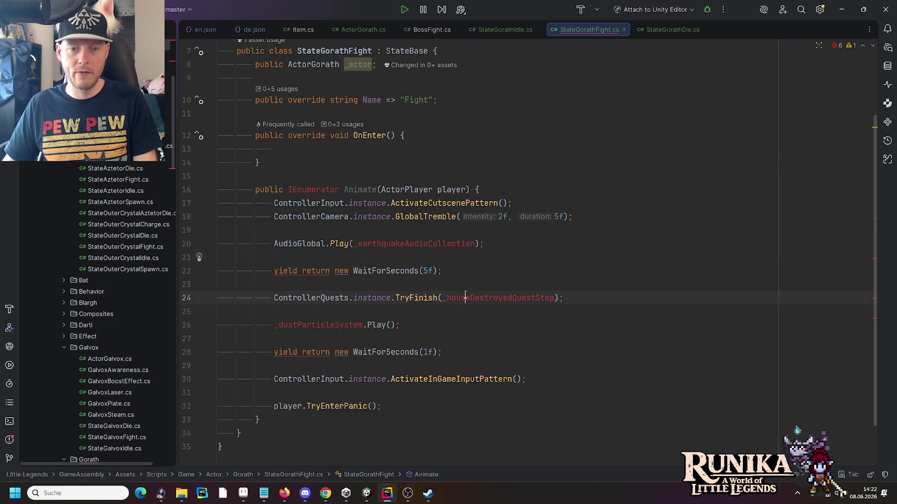
pyautogui.hotkey('ctrl', 'x')
pyautogui.hotkey('ctrl', 'x')
pyautogui.hotkey('ctrl', 'x')
pyautogui.hotkey('ctrl', 'x')
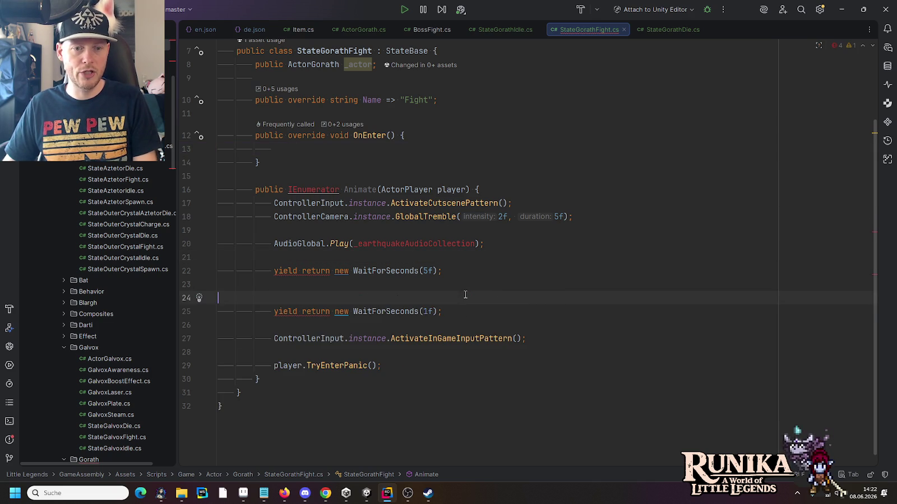
pyautogui.hotkey('ctrl', 'x')
pyautogui.hotkey('ctrl', 'x')
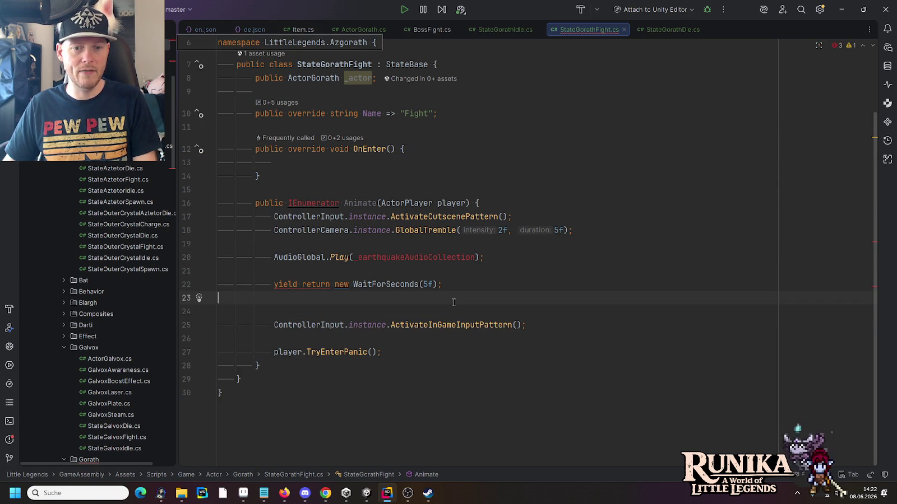
# Change the final call to ActorPlayer.player.TryEnterPanic() and remove the blank line above it.
pyautogui.click(437, 325)
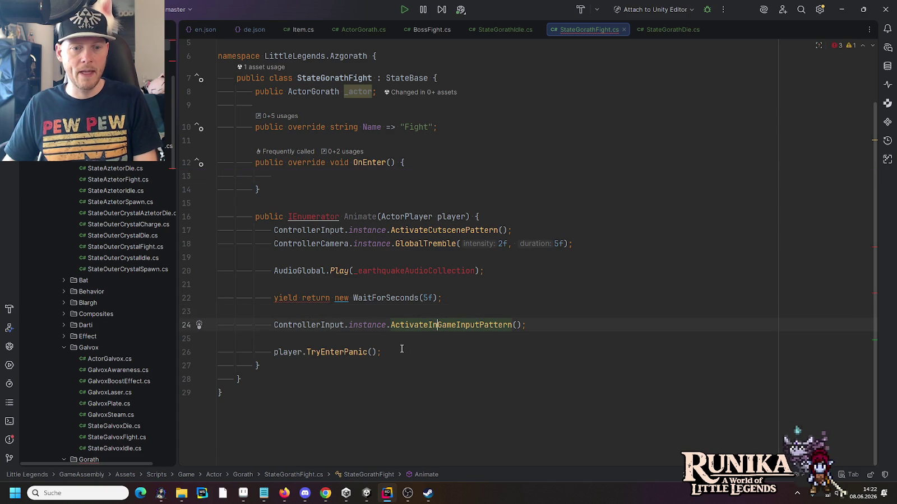
pyautogui.click(269, 352)
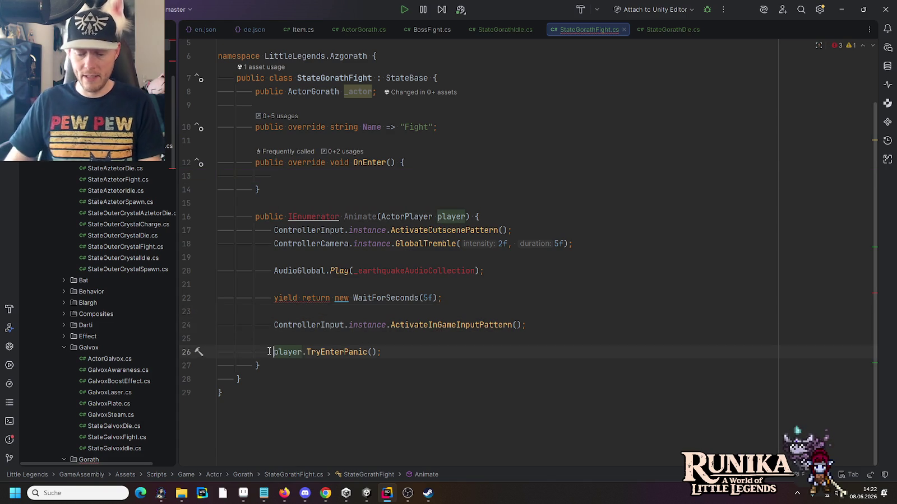
pyautogui.write('Ac')
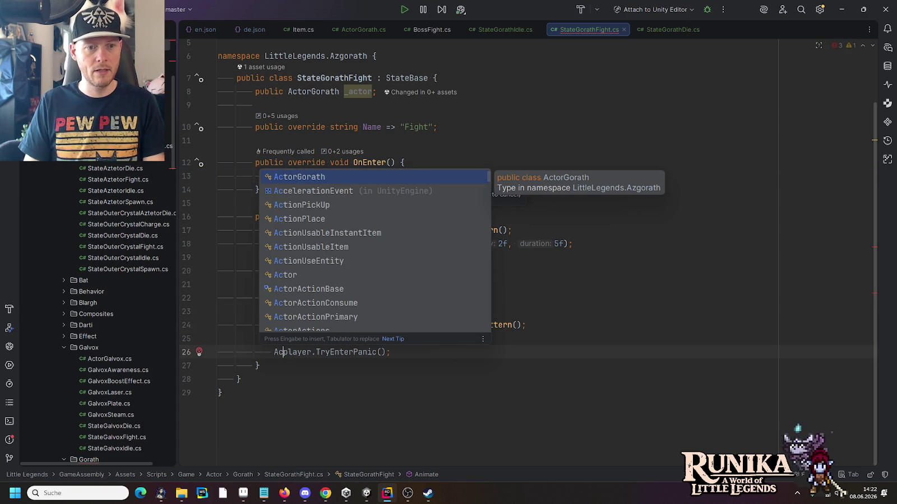
pyautogui.write('tor')
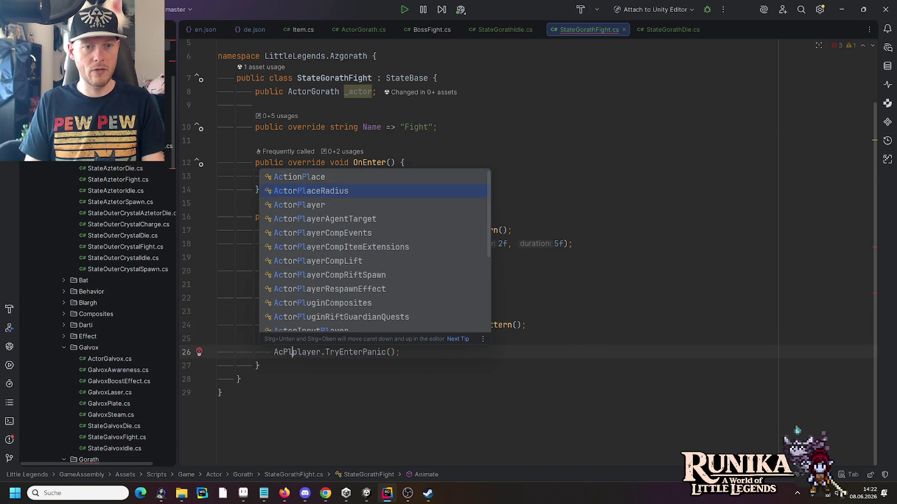
pyautogui.press('Tab')
pyautogui.write('.')
pyautogui.press('Return')
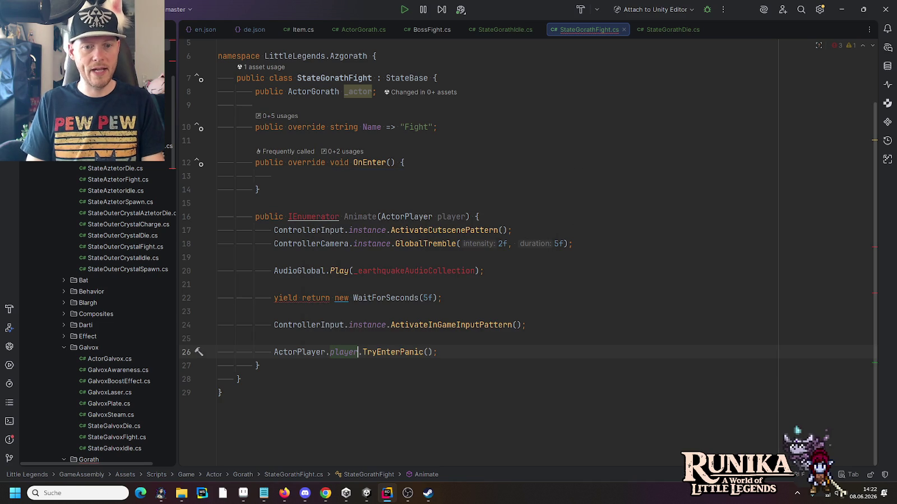
pyautogui.click(218, 339)
pyautogui.press('BackSpace')
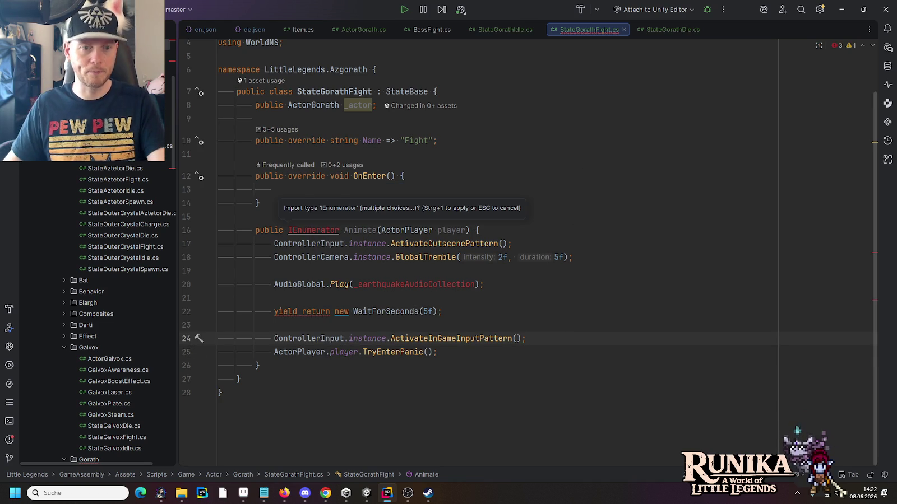
# Import System.Collections.IEnumerator so the Animate coroutine resolves.
pyautogui.click(325, 236)
pyautogui.hotkey('alt', 'Return')
pyautogui.press('Down')
pyautogui.press('Return')
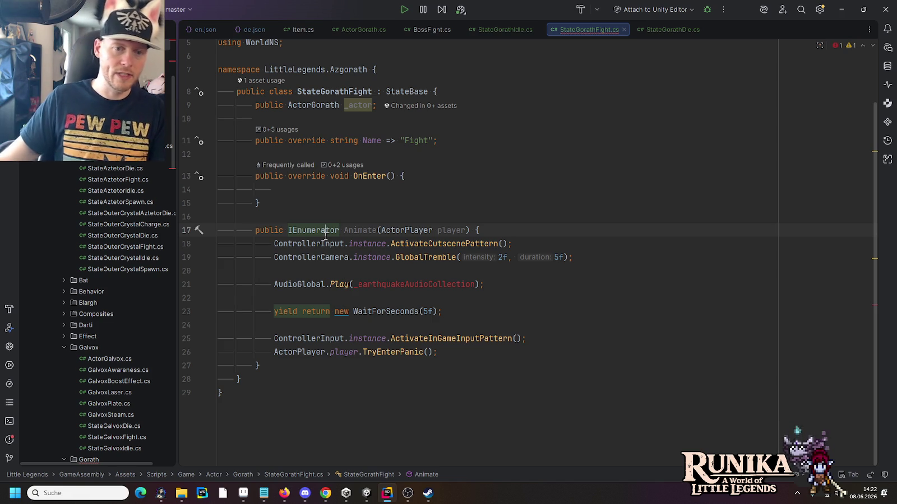
pyautogui.click(576, 114)
pyautogui.press('Up')
# Replace the actor field with a public AudioCollection _roarAudioCollection field.
pyautogui.hotkey('shift', 'End')
pyautogui.write('public ')
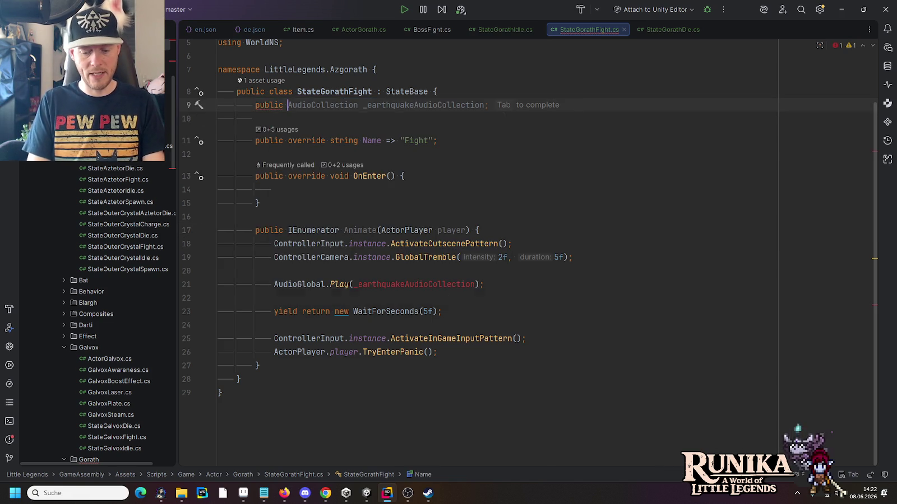
pyautogui.write('AudioColl')
pyautogui.press('Return')
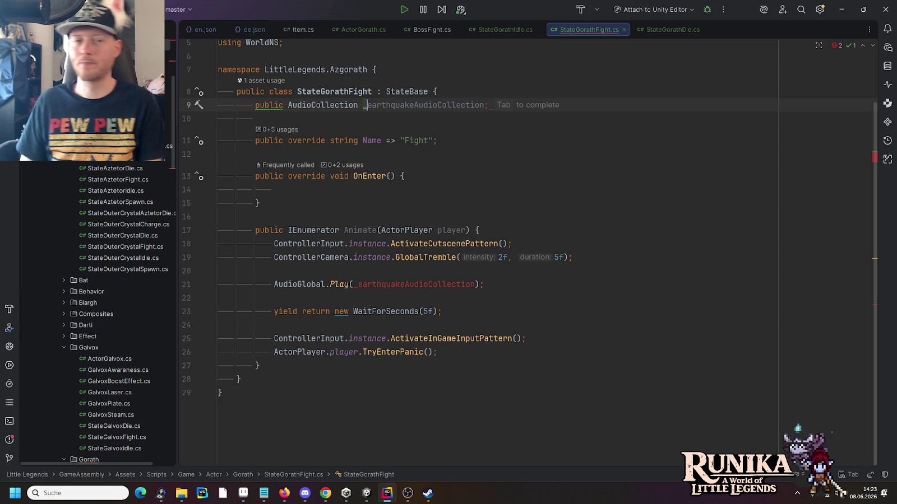
pyautogui.write('r')
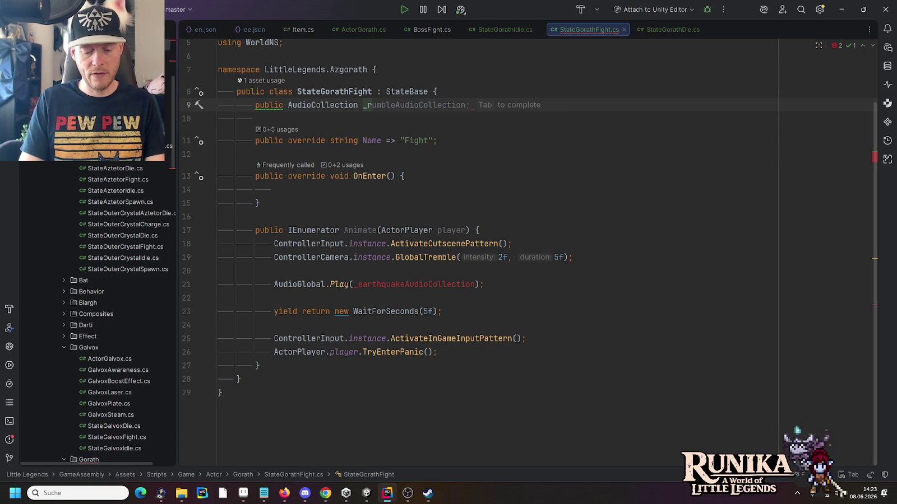
pyautogui.write('oar')
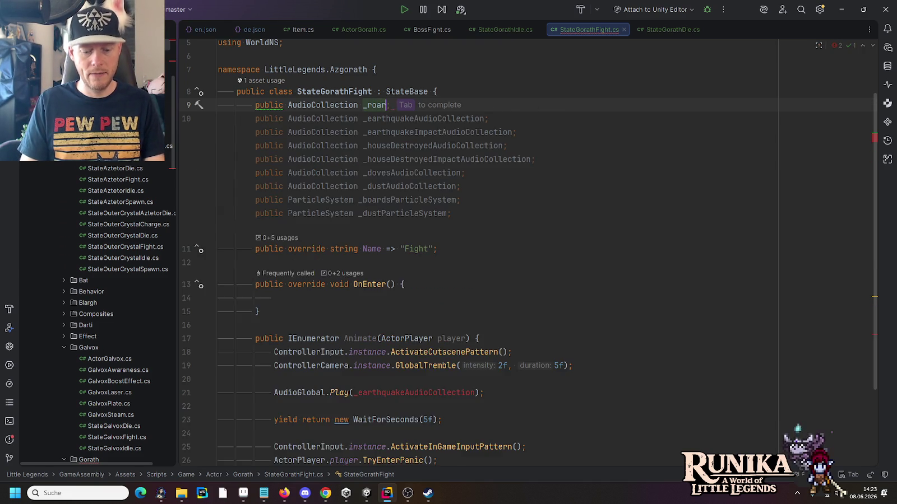
pyautogui.write('Aud')
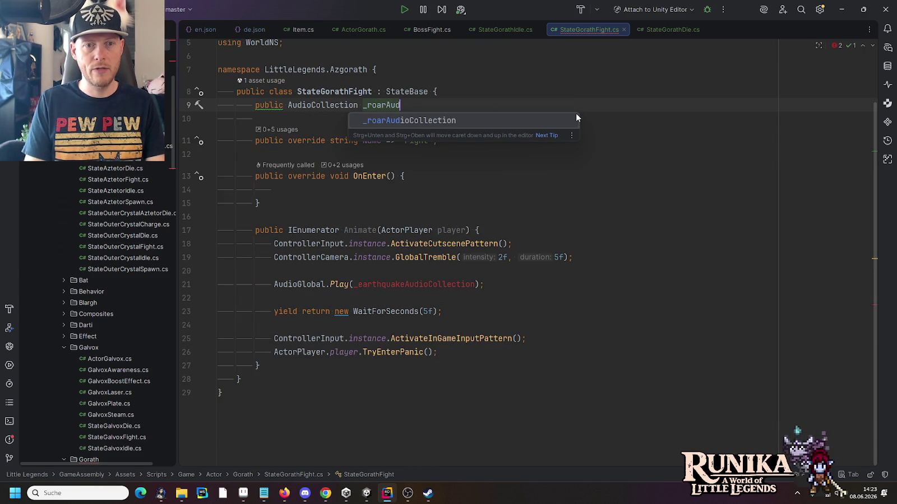
pyautogui.press('Return')
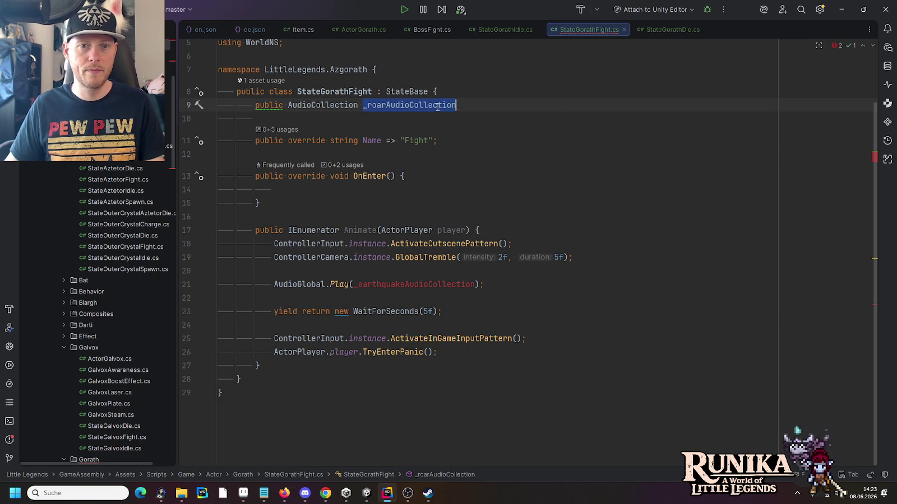
pyautogui.write(';')
# Play _roarAudioCollection instead of the earthquake sound and retype the field as AudioCollectionSetup.
pyautogui.doubleClick(426, 285)
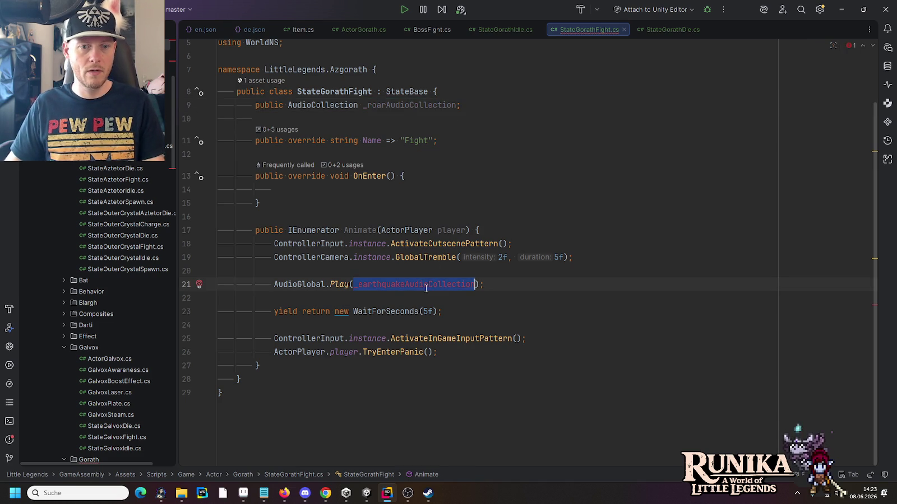
pyautogui.hotkey('ctrl', 'v')
pyautogui.click(598, 258)
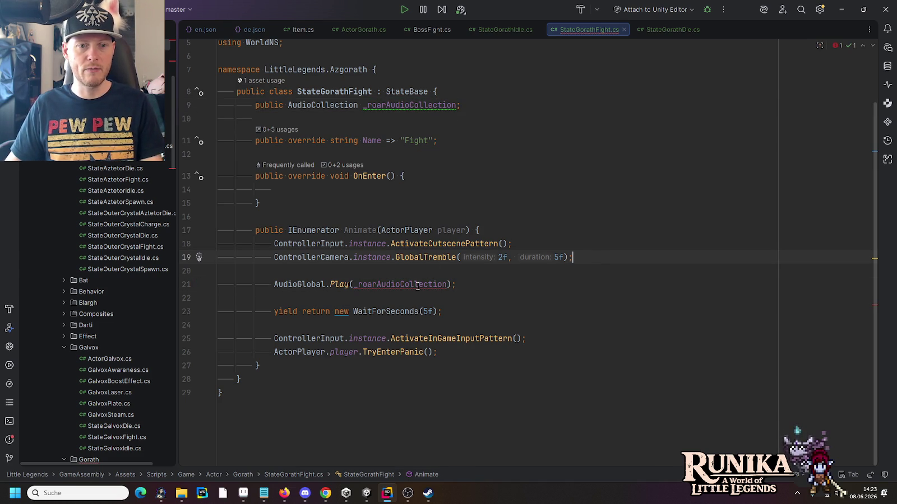
pyautogui.moveTo(416, 285)
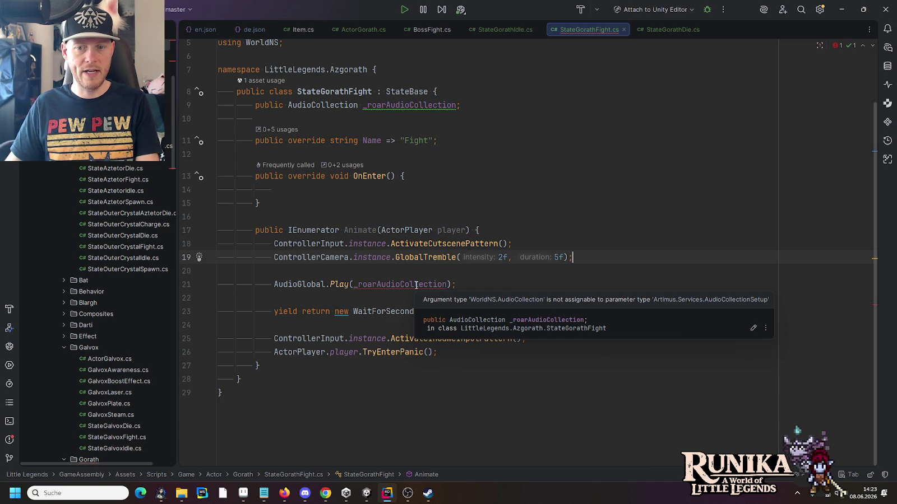
pyautogui.doubleClick(323, 105)
pyautogui.write('AudioCollectionS')
pyautogui.press('Return')
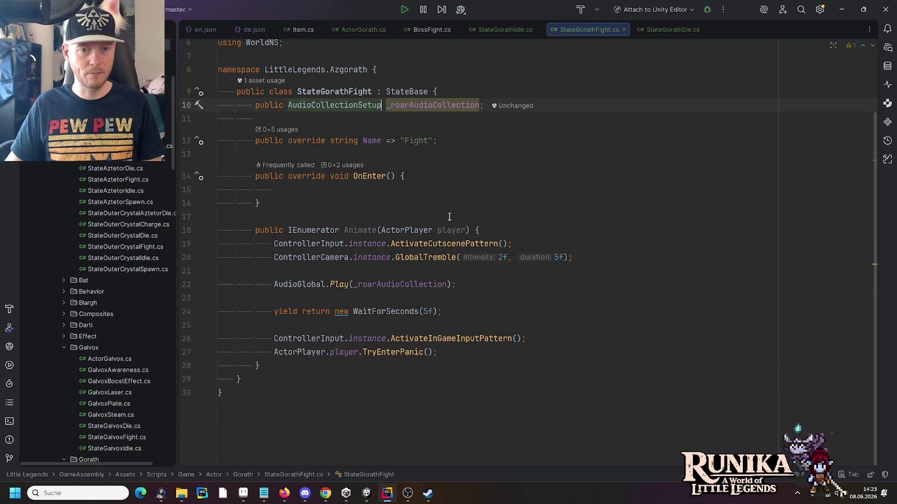
# Make Animate a parameterless get { } property and add StartCoroutine(Animate); to OnEnter.
pyautogui.moveTo(470, 223); pyautogui.dragTo(377, 227)
pyautogui.press('BackSpace')
pyautogui.click(443, 223)
pyautogui.click(443, 230)
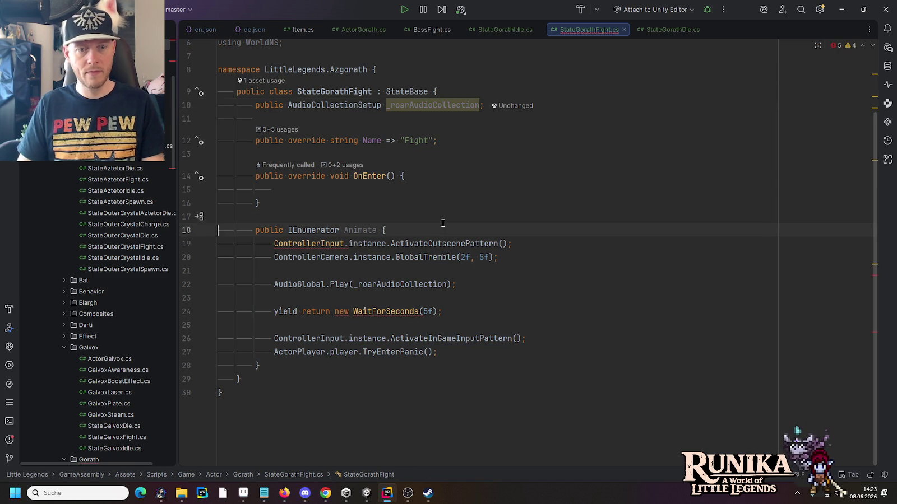
pyautogui.press('Return')
pyautogui.write('get')
pyautogui.moveTo(289, 244)
pyautogui.mouseDown()
pyautogui.moveTo(274, 312)
pyautogui.moveTo(292, 352)
pyautogui.moveTo(436, 365)
pyautogui.mouseUp()
pyautogui.write('{')
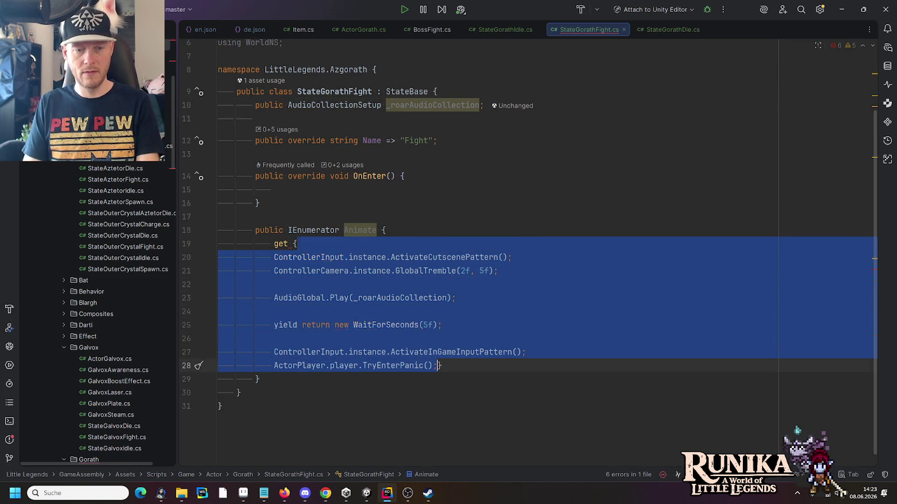
pyautogui.click(411, 178)
pyautogui.write('StartCoroutine(Animate);')
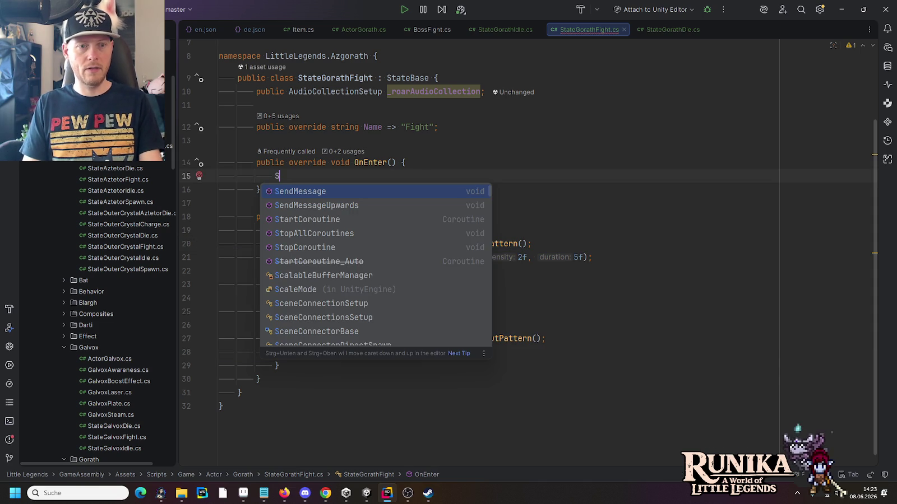
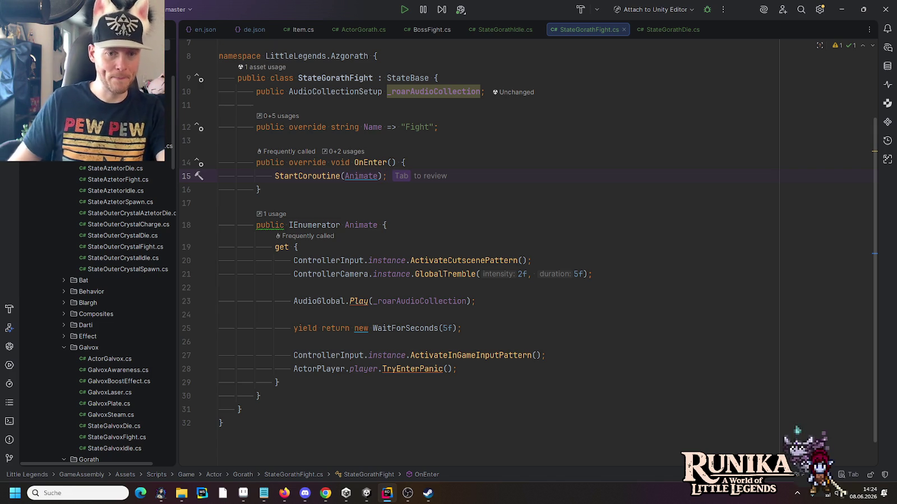
# Review the OnEnter roar code in StateGorathFight.cs, then switch to the Rift music folder window.
pyautogui.click(443, 168)
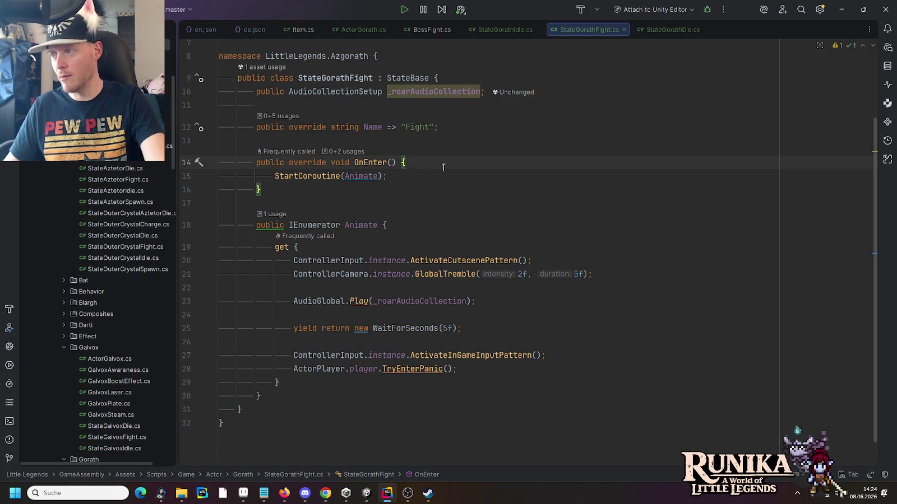
pyautogui.click(439, 193)
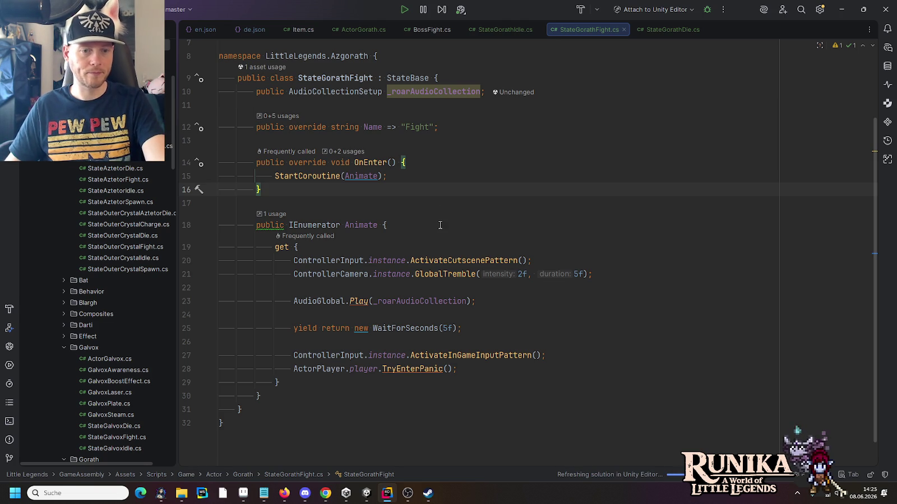
pyautogui.moveTo(180, 495)
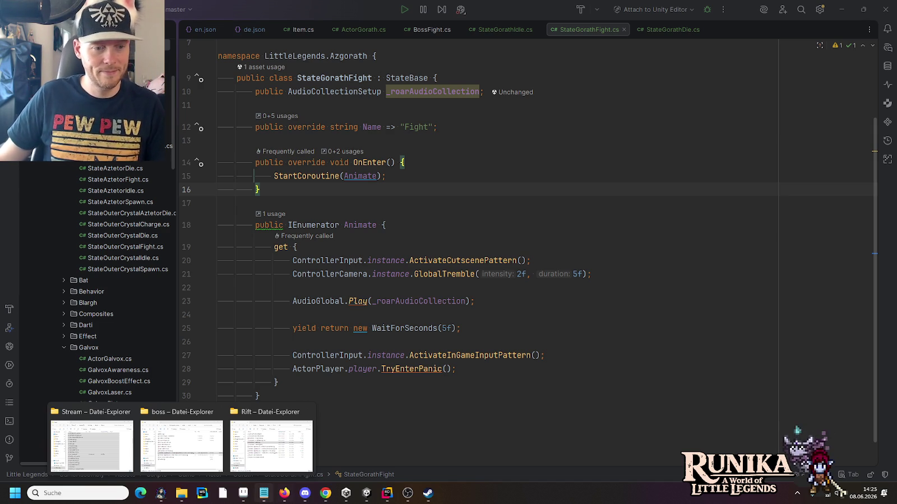
pyautogui.moveTo(239, 456)
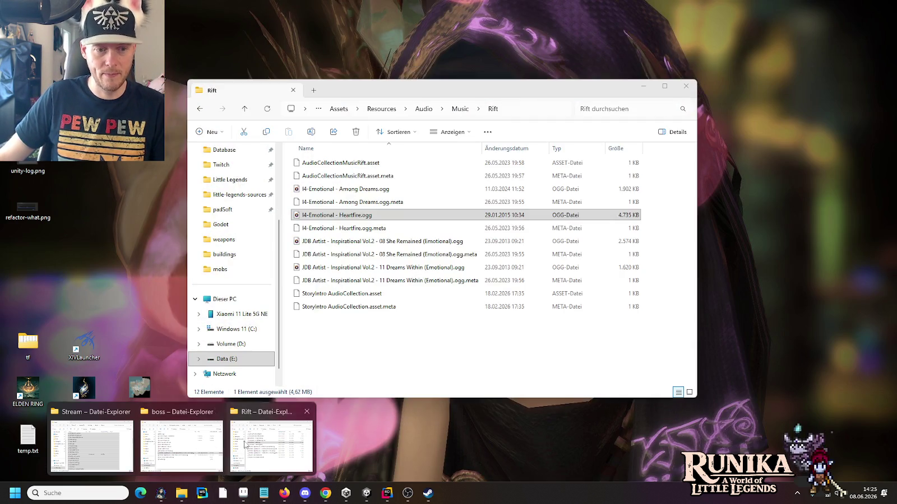
# Go to the Audio > Actor folder and listen to AzgorathAppears.wav in Media Player.
pyautogui.click(239, 456)
pyautogui.click(424, 109)
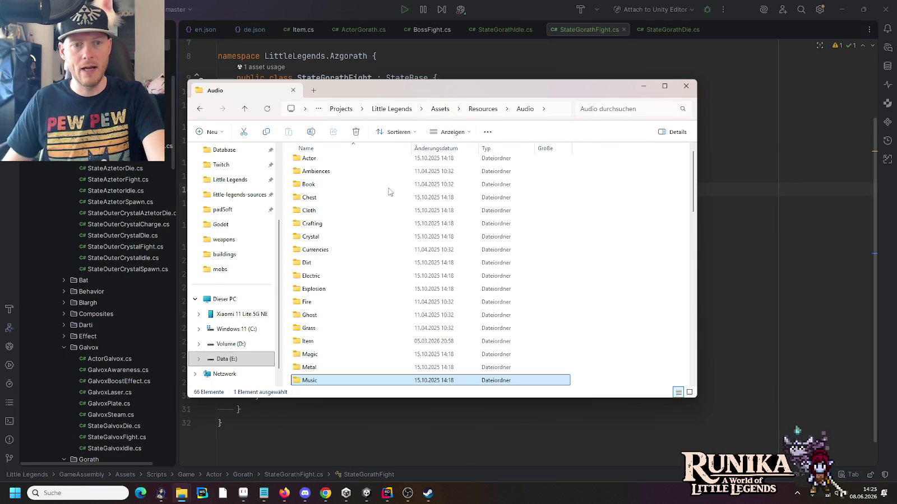
pyautogui.doubleClick(324, 166)
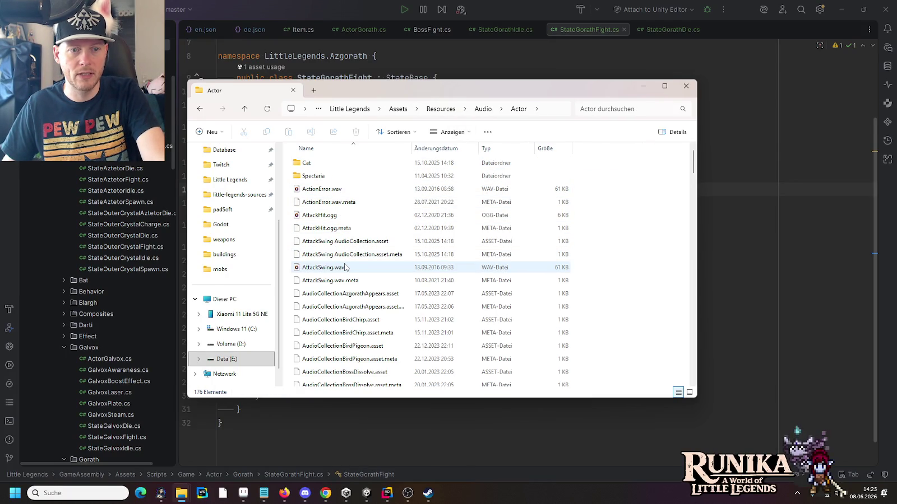
pyautogui.scroll(-6, 345, 268)
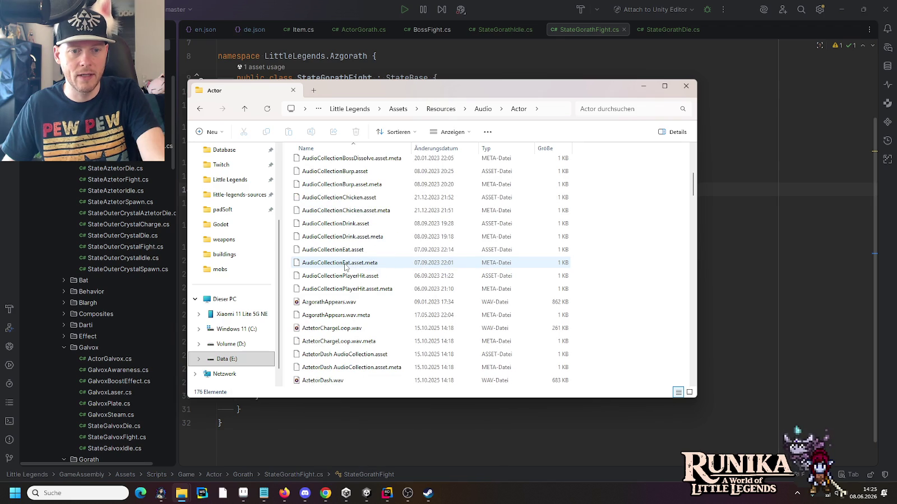
pyautogui.doubleClick(326, 303)
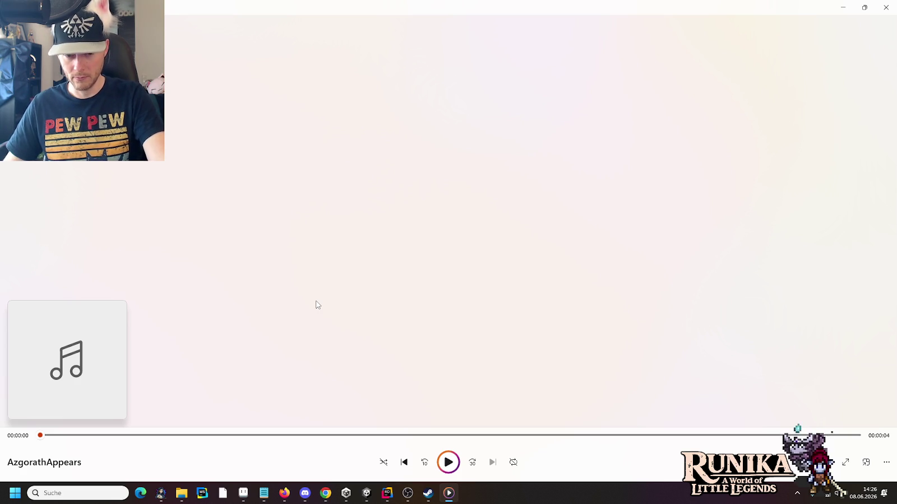
pyautogui.click(886, 8)
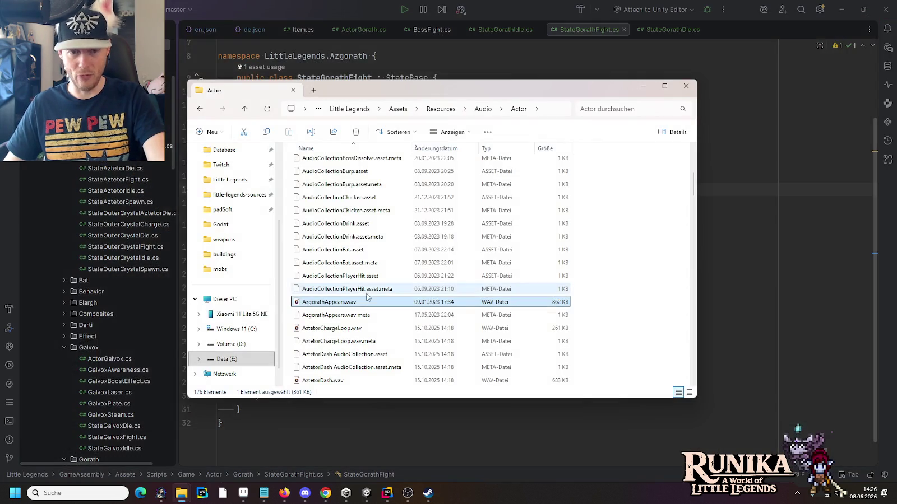
# Copy AzgorathAppears.wav into the Resources > Actors > Gorath folder.
pyautogui.rightClick(334, 304)
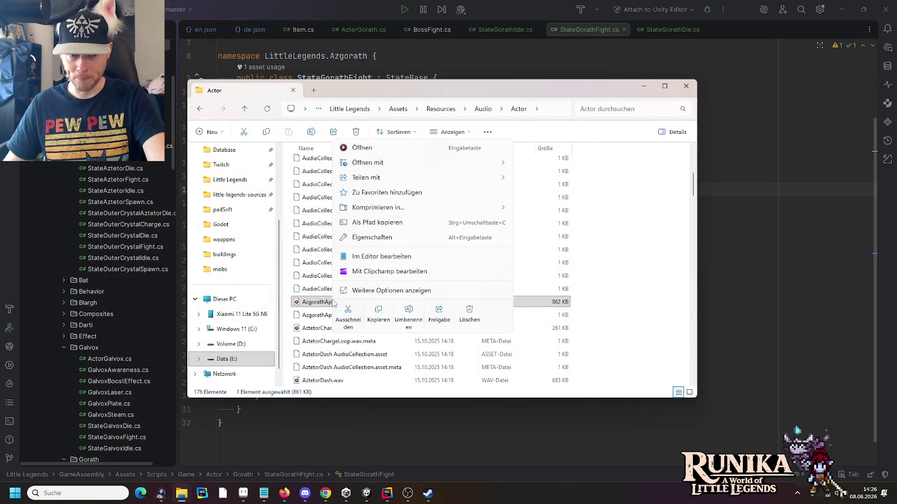
pyautogui.click(617, 304)
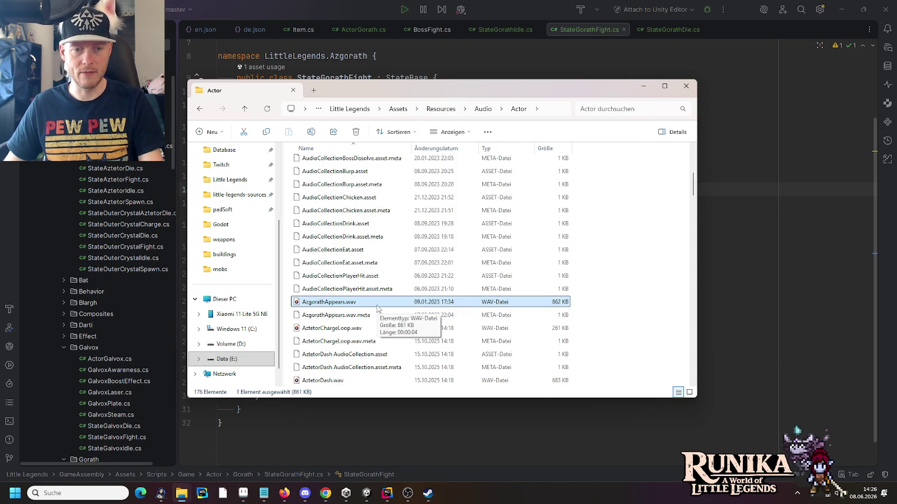
pyautogui.hotkey('ctrl', 'c')
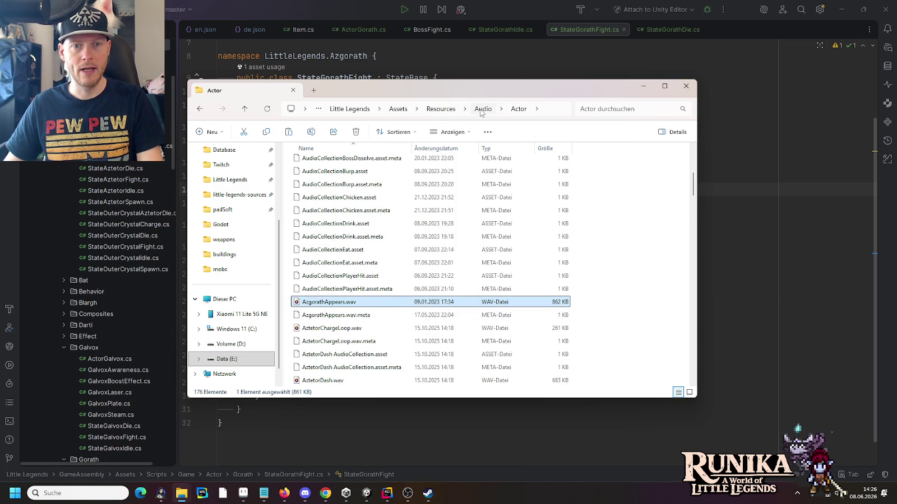
pyautogui.click(430, 110)
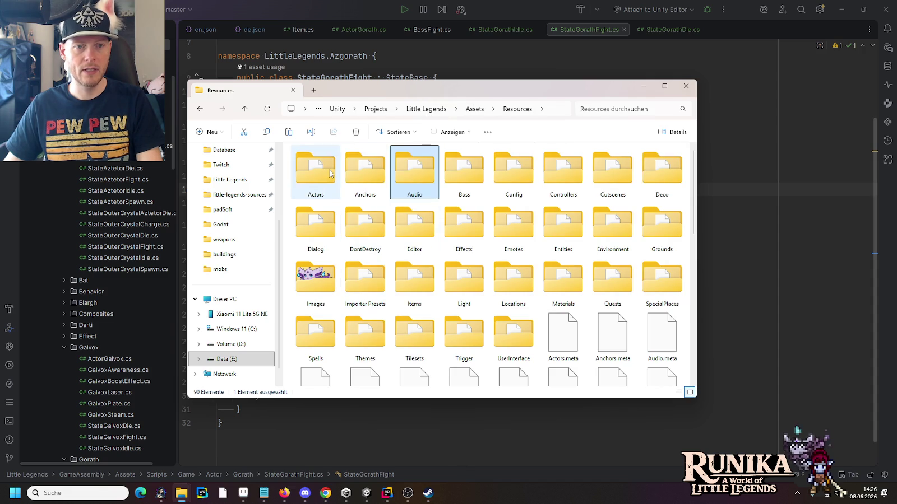
pyautogui.doubleClick(330, 173)
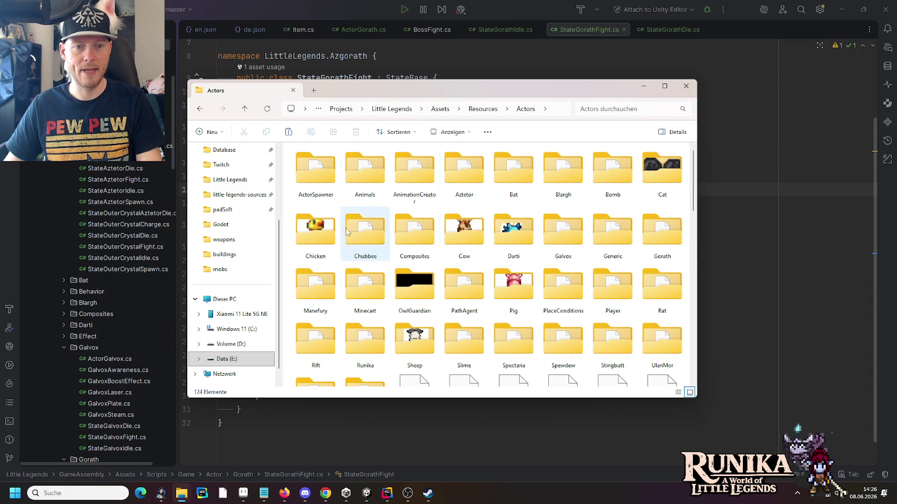
pyautogui.doubleClick(655, 240)
pyautogui.hotkey('ctrl', 'v')
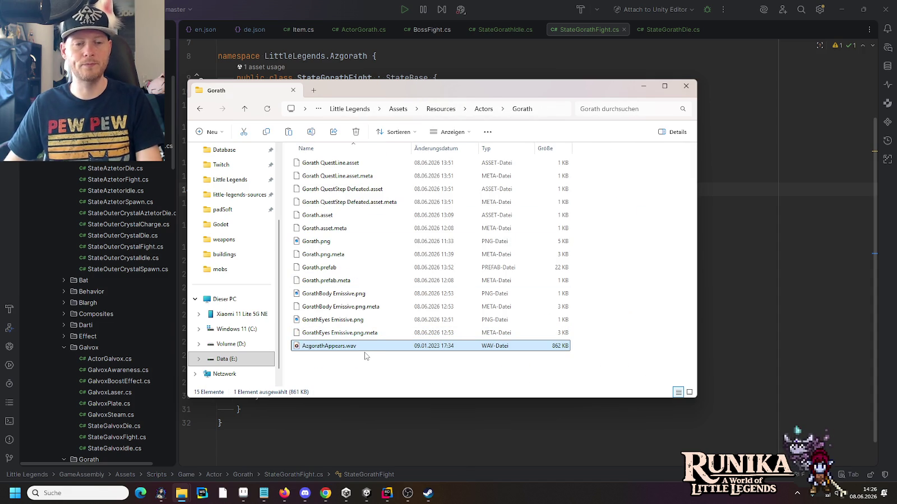
# Rename the pasted copy to GorathRoar.wav.
pyautogui.press('F2')
pyautogui.press('Home')
pyautogui.press('Delete')
pyautogui.press('Delete')
pyautogui.press('Delete')
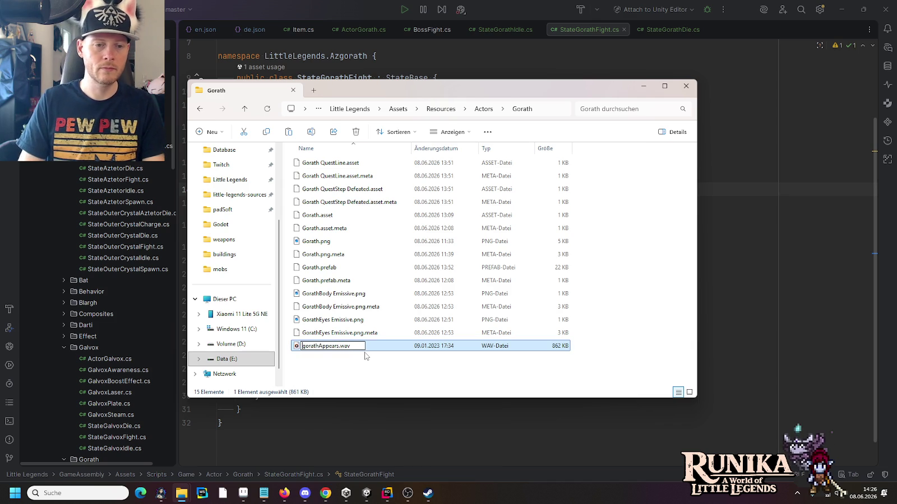
pyautogui.write('G')
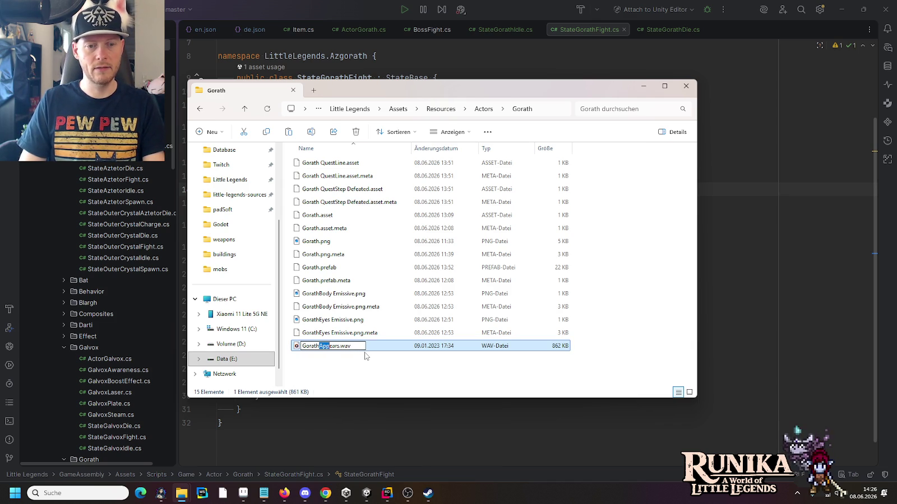
pyautogui.write('Ro')
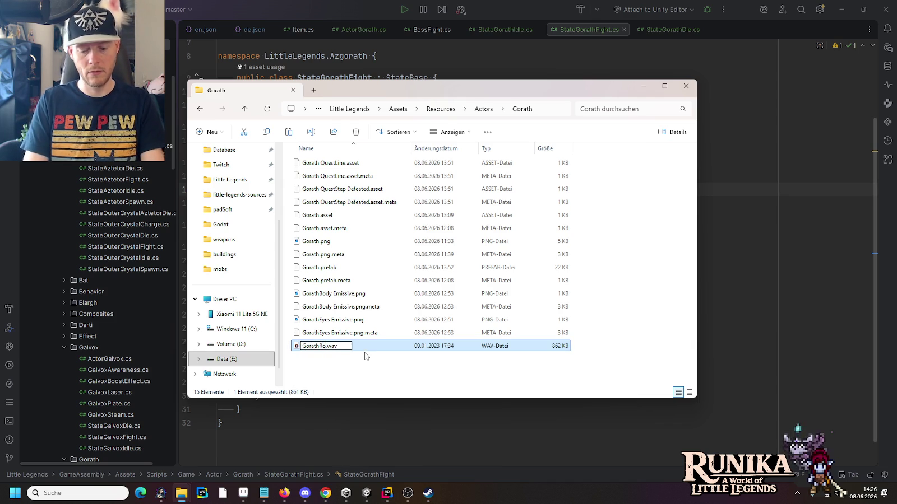
pyautogui.write('ar')
pyautogui.press('Return')
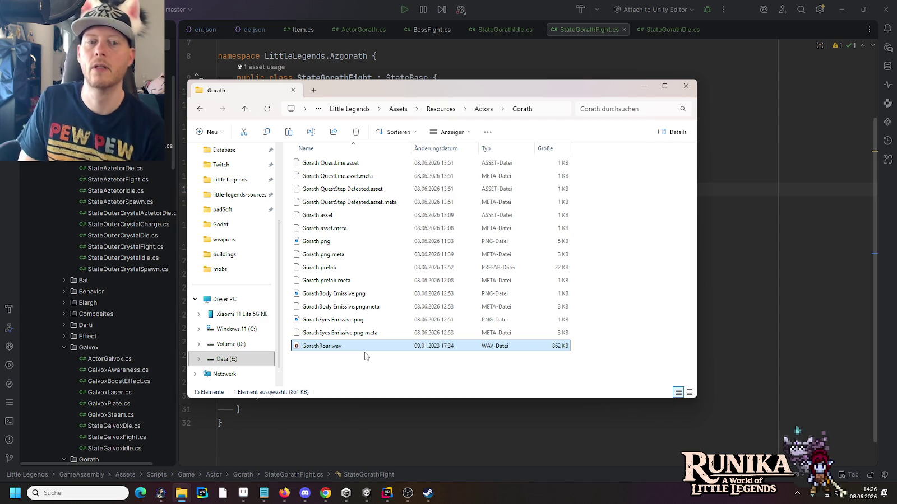
# Open GorathRoar.wav with Audacity.
pyautogui.rightClick(352, 353)
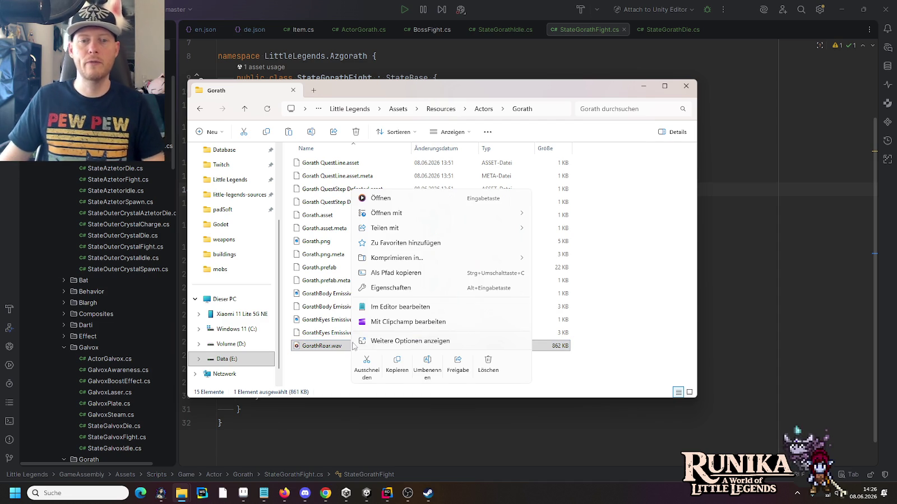
pyautogui.moveTo(390, 217)
pyautogui.click(567, 217)
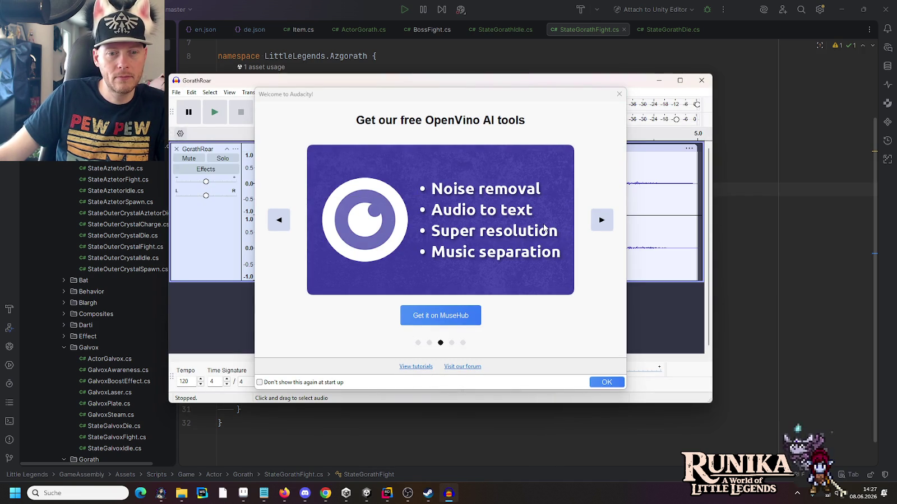
# Dismiss Audacity's welcome dialog, play the roar, and select the whole five-second clip.
pyautogui.click(619, 95)
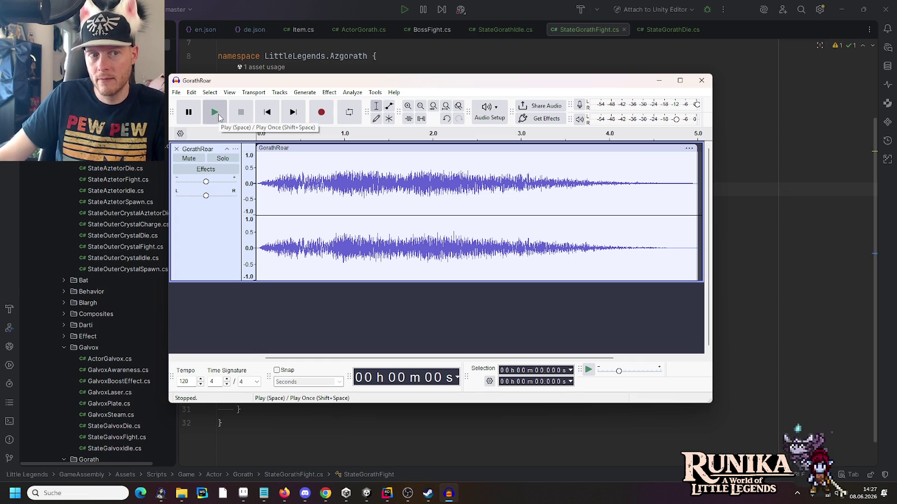
pyautogui.click(219, 117)
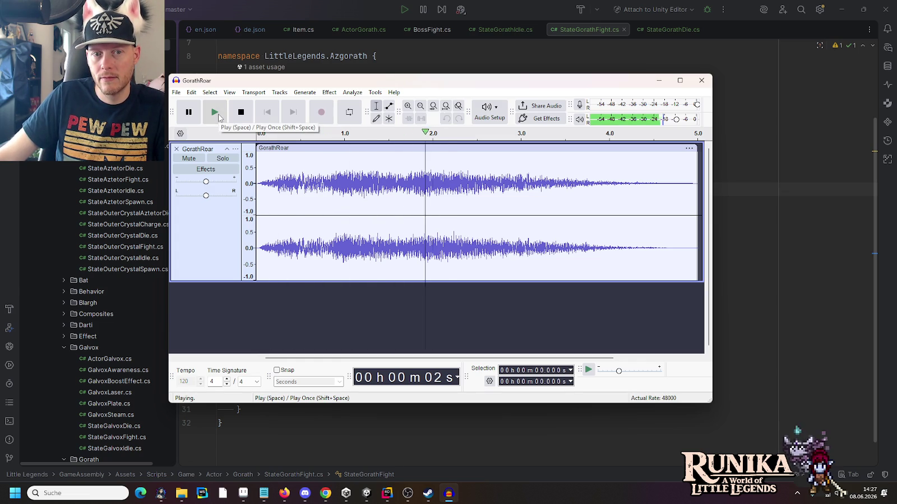
pyautogui.click(406, 176)
pyautogui.doubleClick(544, 181)
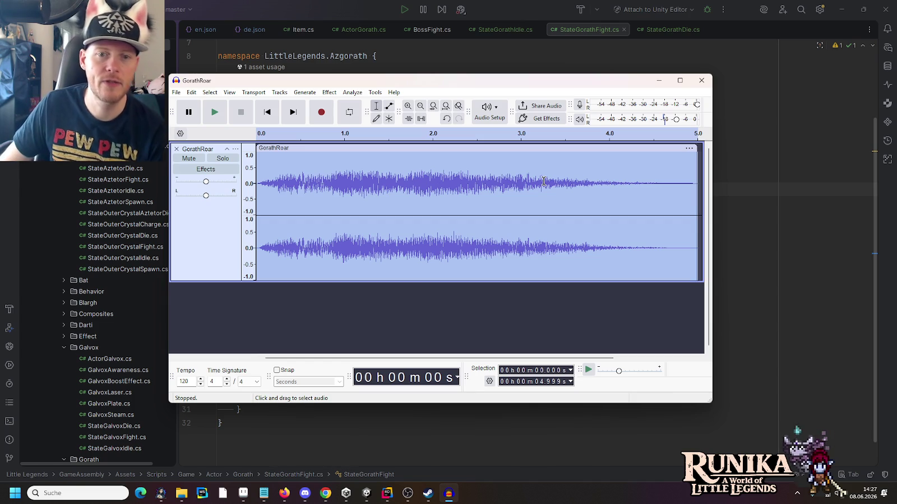
# Open the Bass and Treble effect and preview the roar with boosted bass.
pyautogui.click(330, 92)
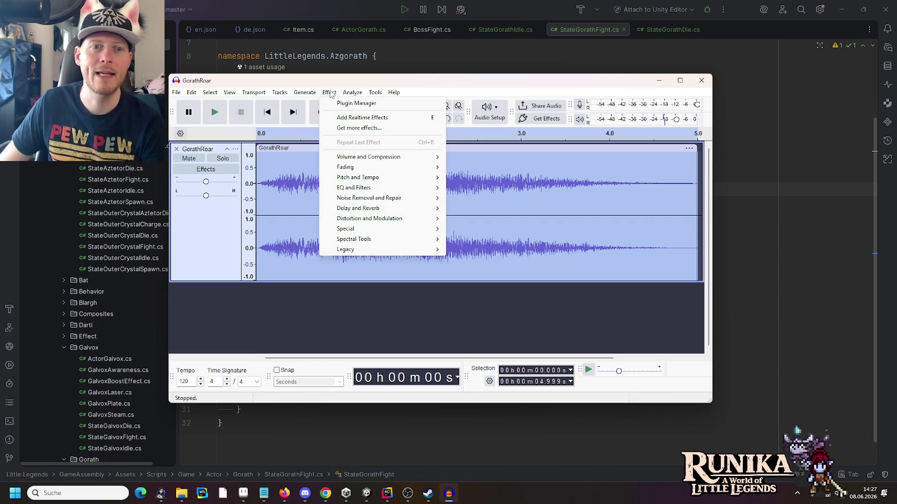
pyautogui.moveTo(406, 179)
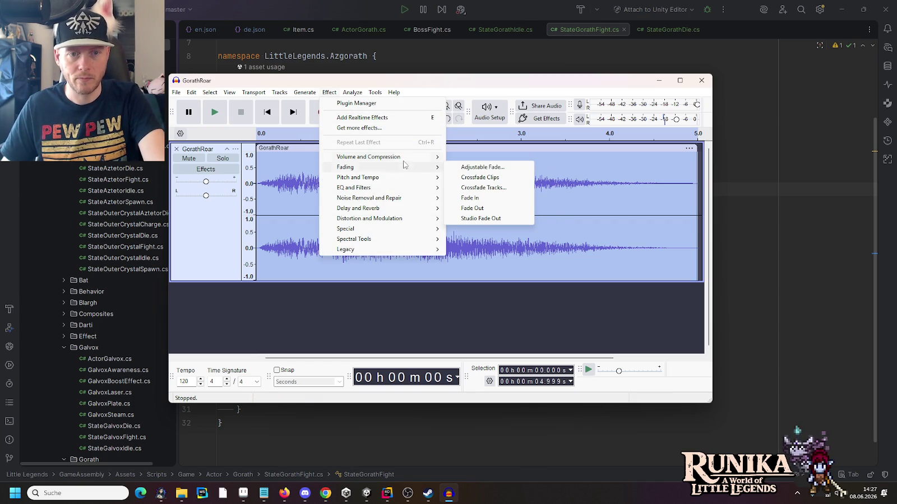
pyautogui.moveTo(404, 162)
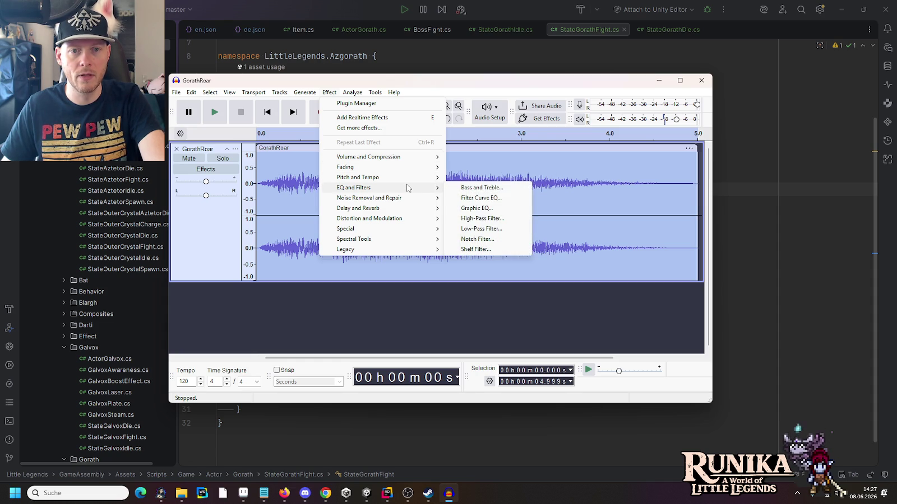
pyautogui.click(465, 188)
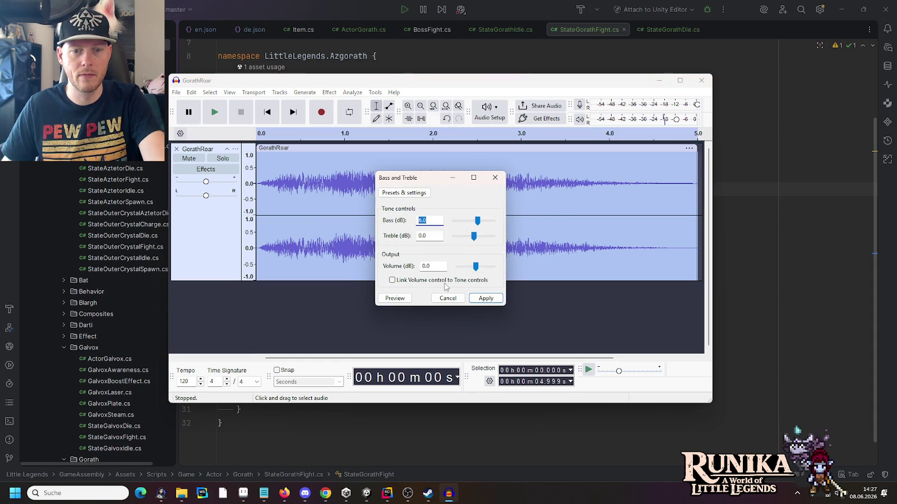
pyautogui.click(395, 298)
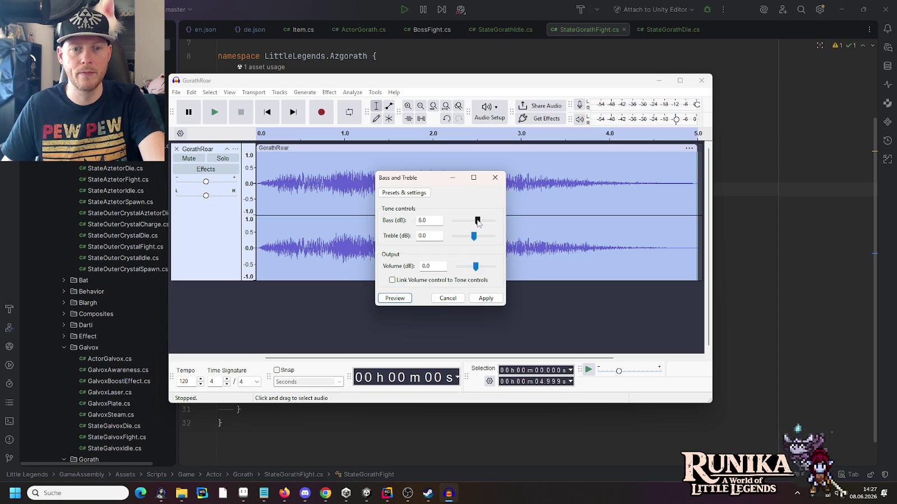
# Preview the roar with Treble at 6 dB, discard the effect, and close the project.
pyautogui.doubleClick(429, 221)
pyautogui.write('0')
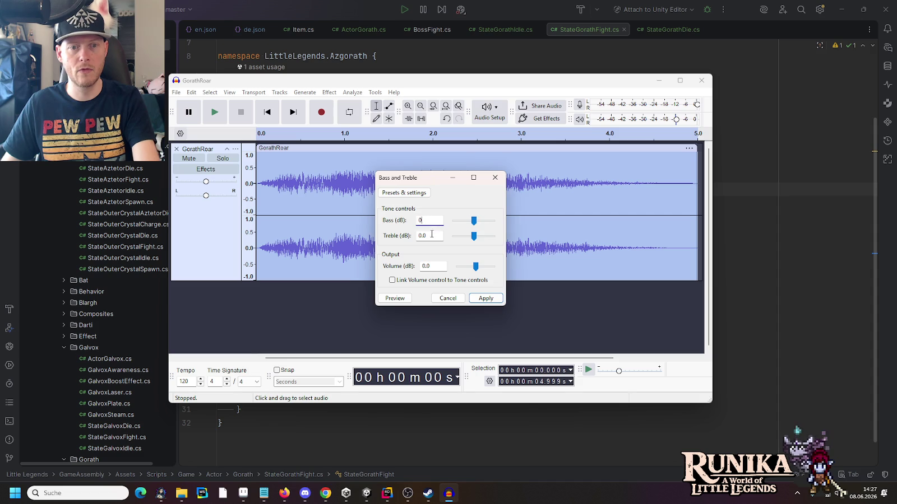
pyautogui.click(436, 235)
pyautogui.write('6')
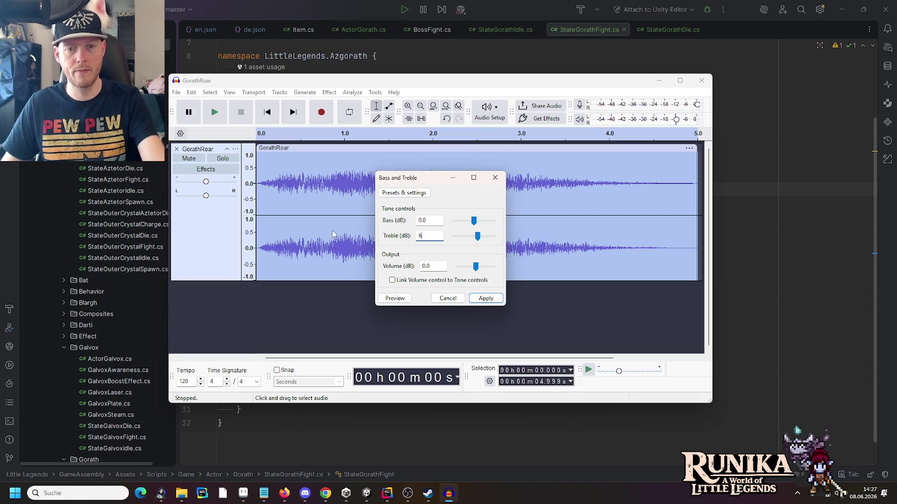
pyautogui.click(395, 299)
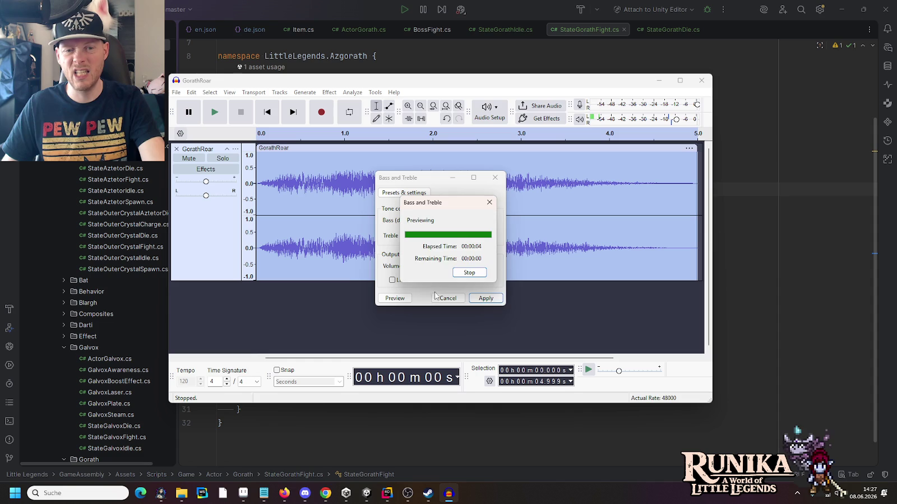
pyautogui.click(440, 221)
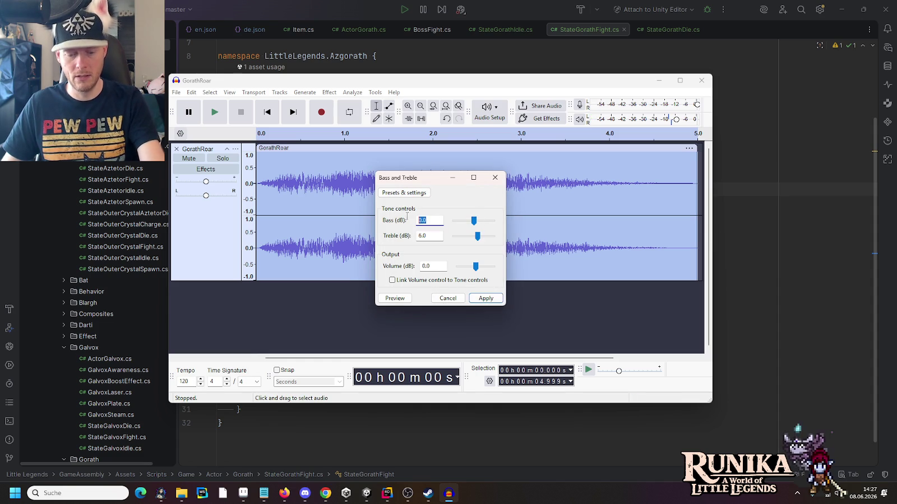
pyautogui.click(382, 301)
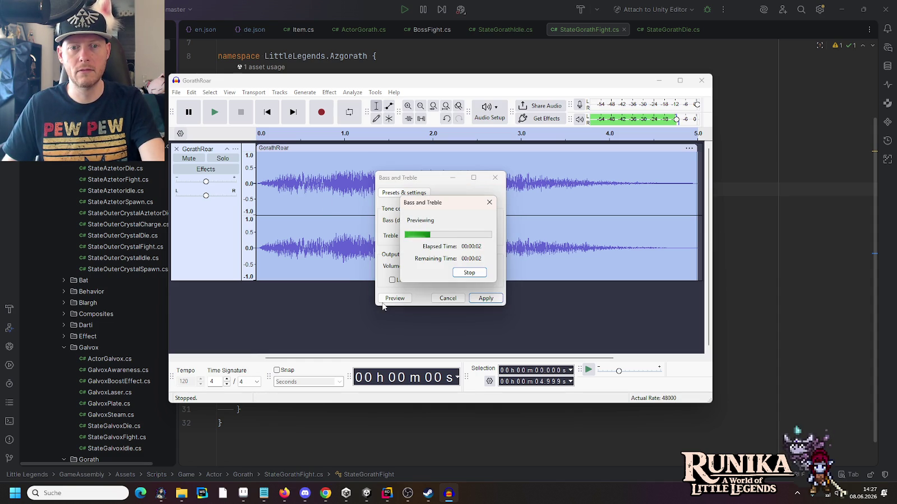
pyautogui.click(495, 178)
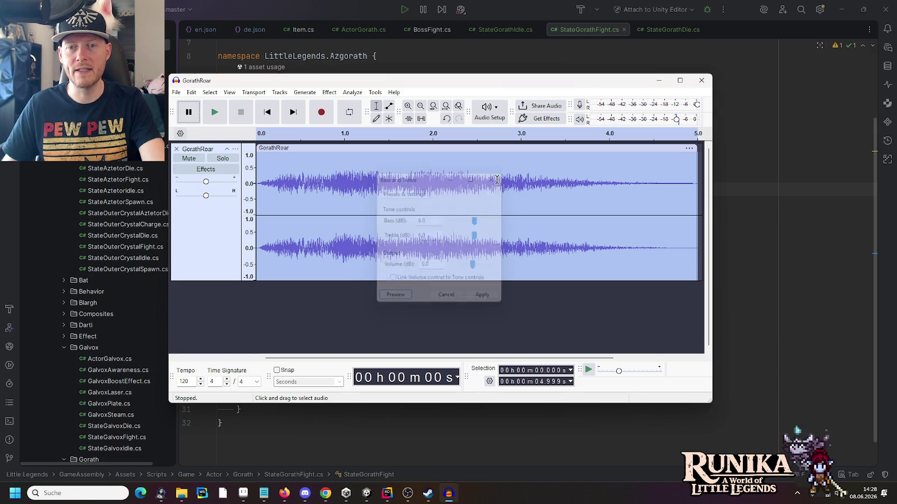
pyautogui.click(701, 80)
# Quit Audacity without saving and open the Database > Humble Bundle folder.
pyautogui.click(460, 242)
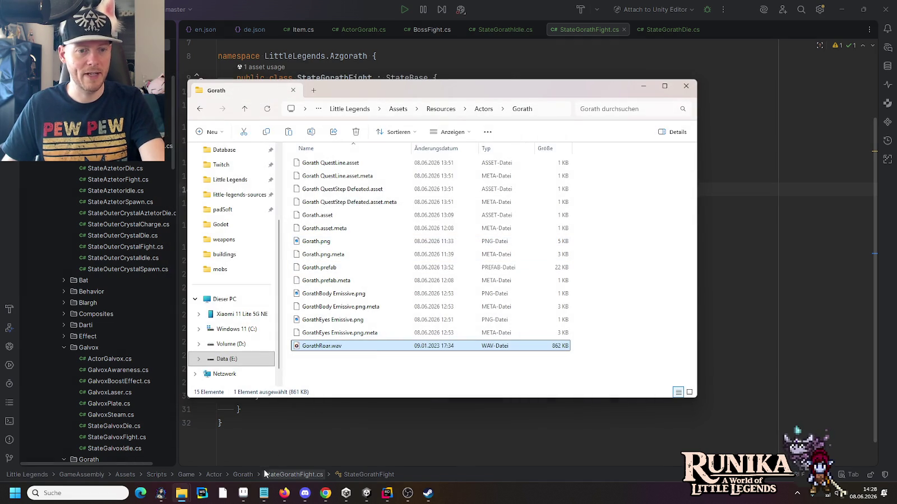
pyautogui.moveTo(183, 493)
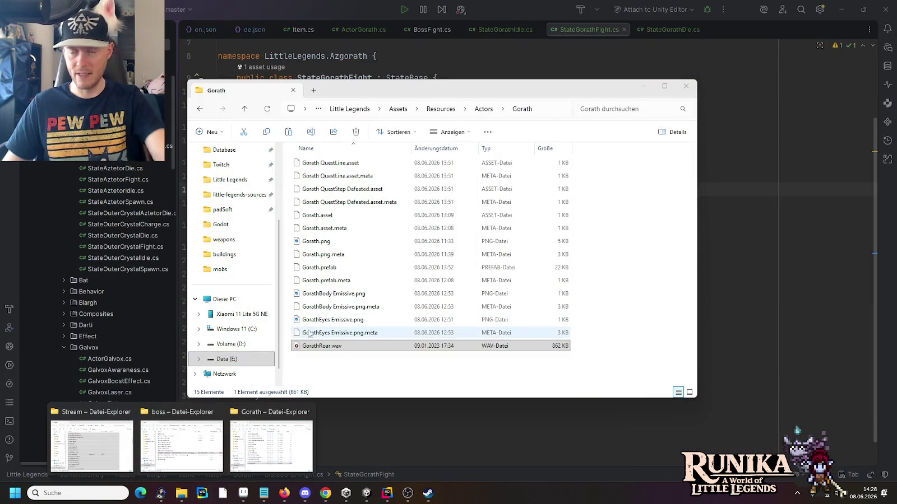
pyautogui.rightClick(181, 498)
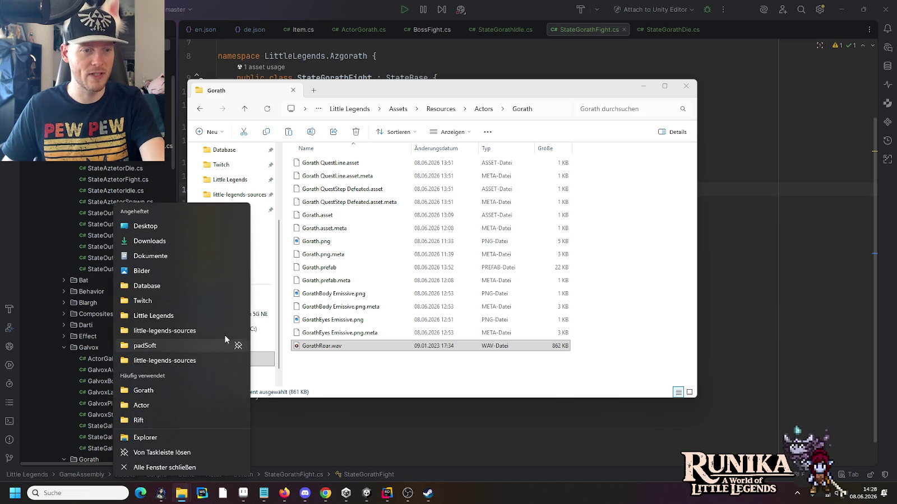
pyautogui.click(181, 287)
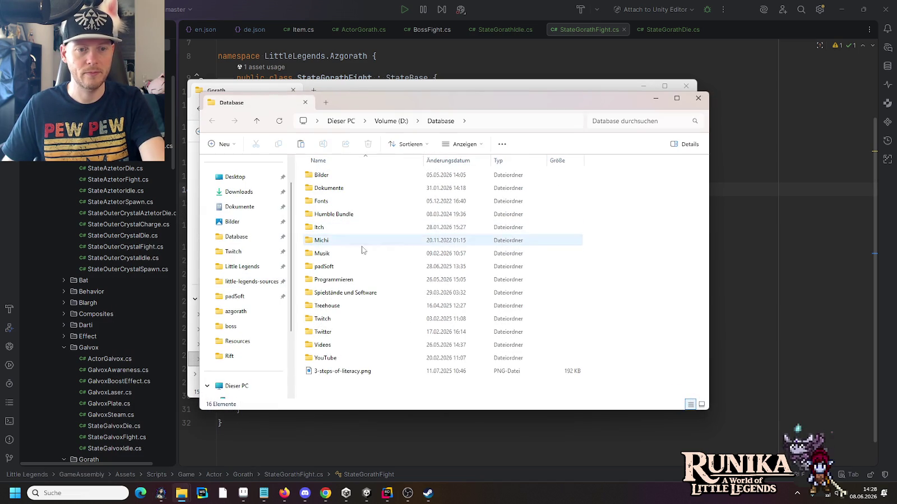
pyautogui.doubleClick(341, 214)
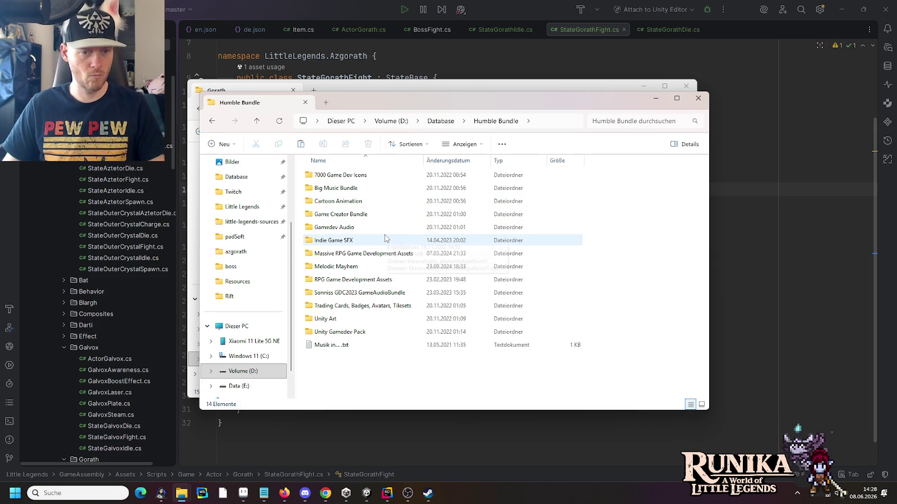
# Browse Indie Game SFX into Khron Studio - Monster Library Vol 1 and open 6.Scream.
pyautogui.moveTo(385, 239)
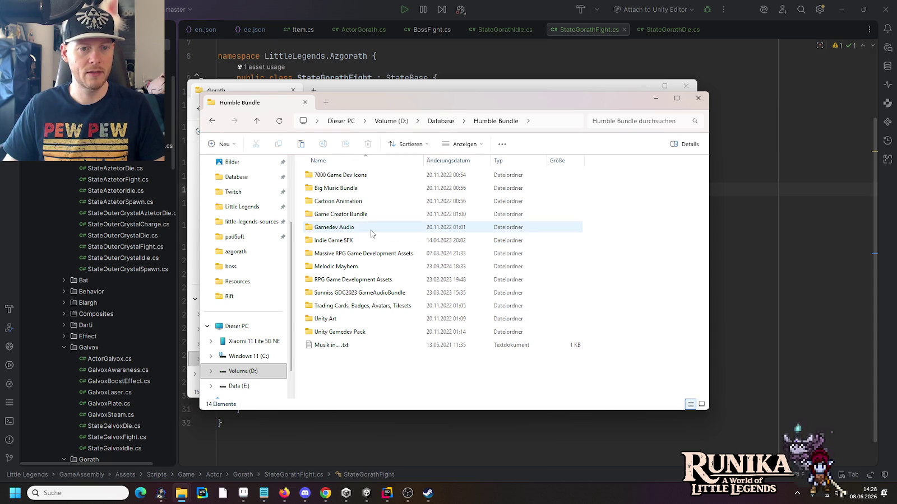
pyautogui.doubleClick(357, 280)
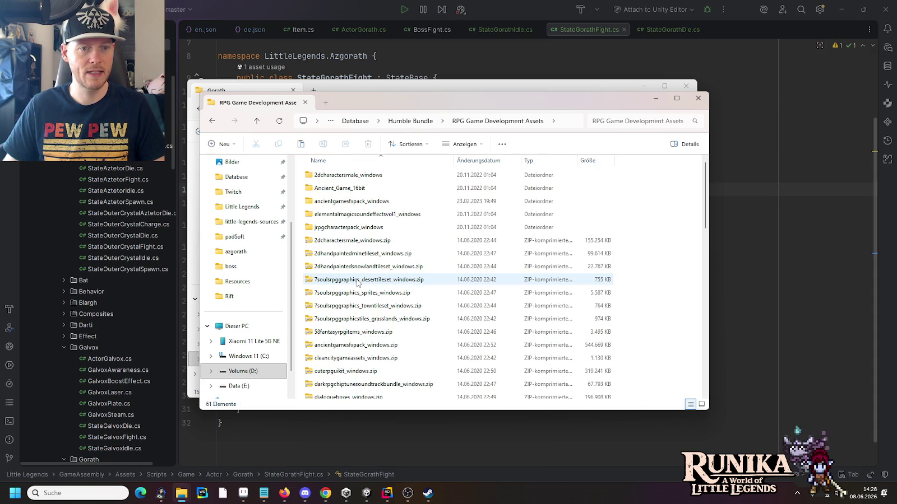
pyautogui.hotkey('alt', 'Left')
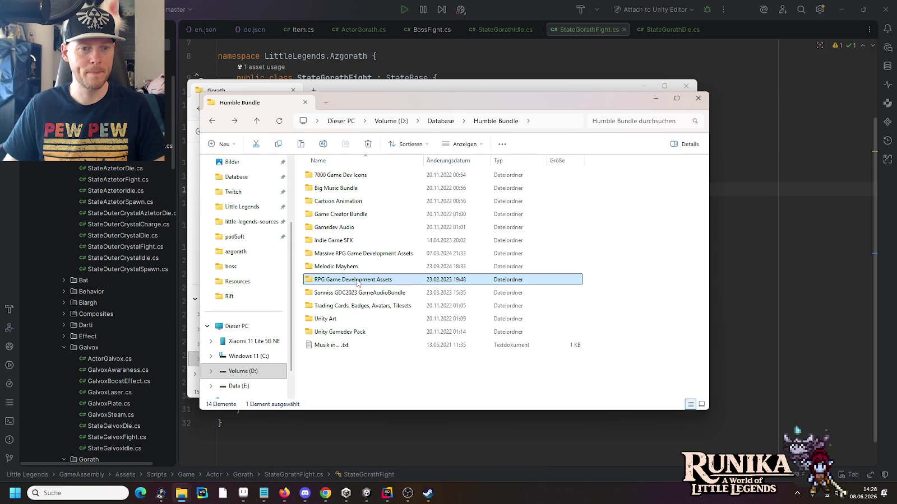
pyautogui.click(350, 255)
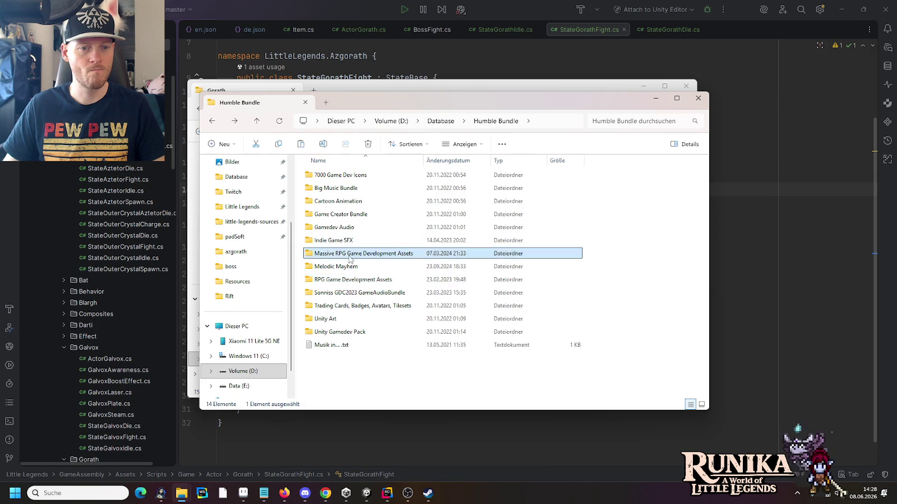
pyautogui.doubleClick(349, 255)
pyautogui.hotkey('alt', 'Left')
pyautogui.doubleClick(347, 245)
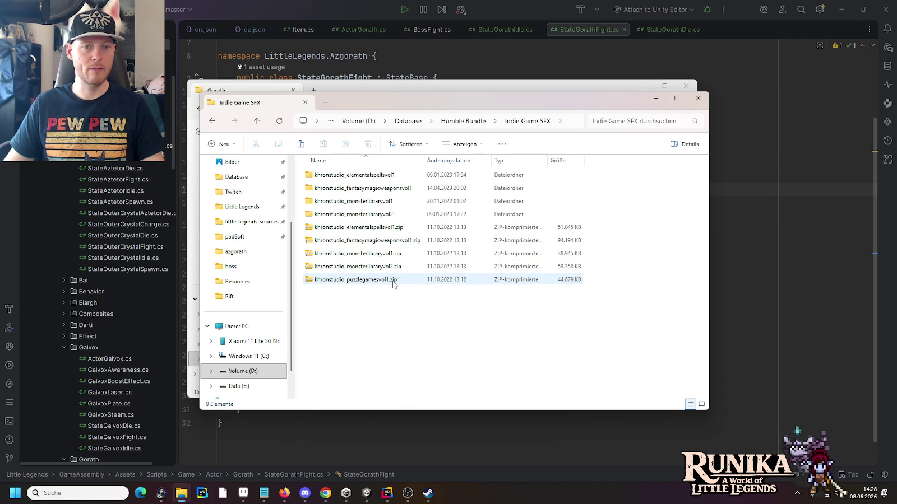
pyautogui.doubleClick(380, 205)
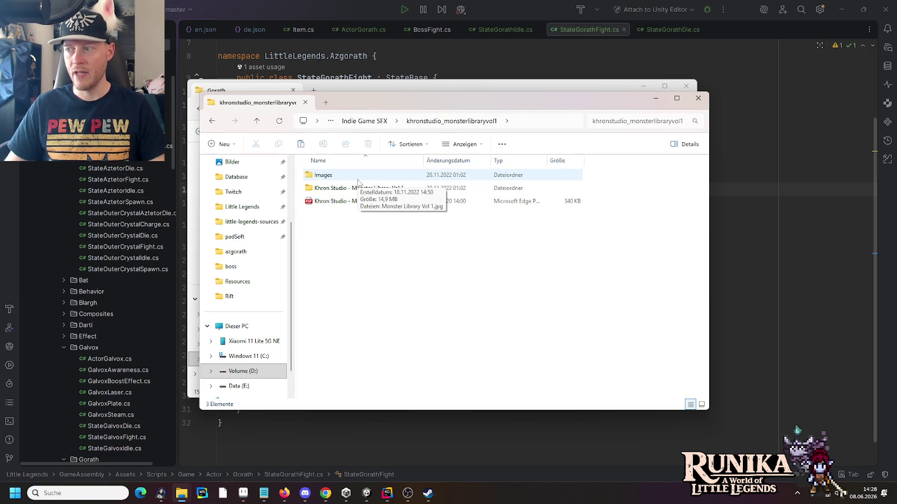
pyautogui.click(355, 187)
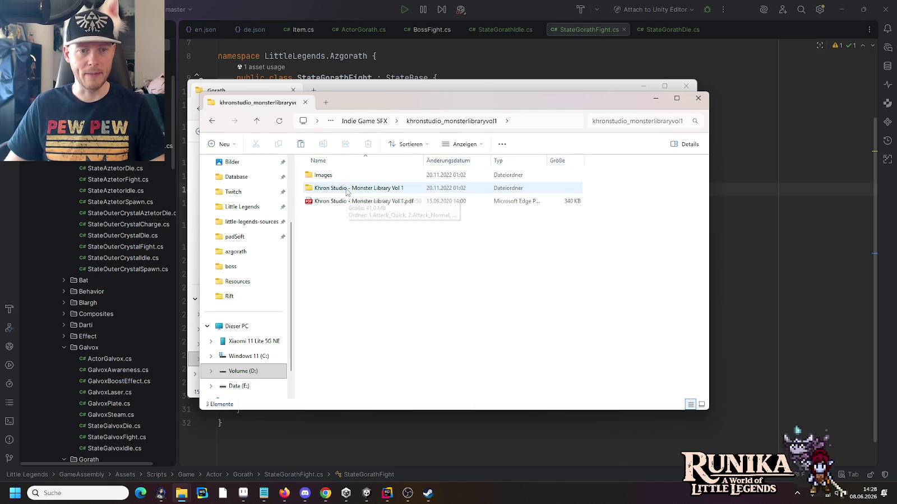
pyautogui.doubleClick(347, 191)
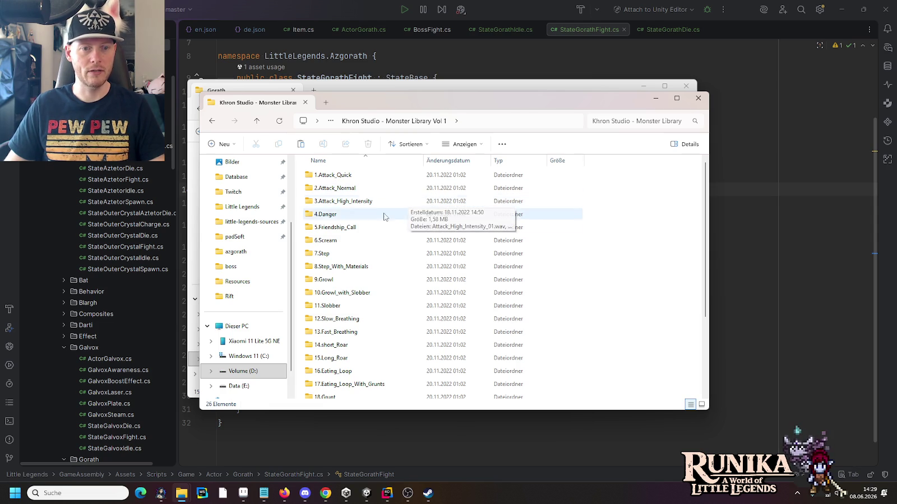
pyautogui.doubleClick(386, 240)
pyautogui.moveTo(379, 318); pyautogui.dragTo(333, 180)
pyautogui.rightClick(333, 179)
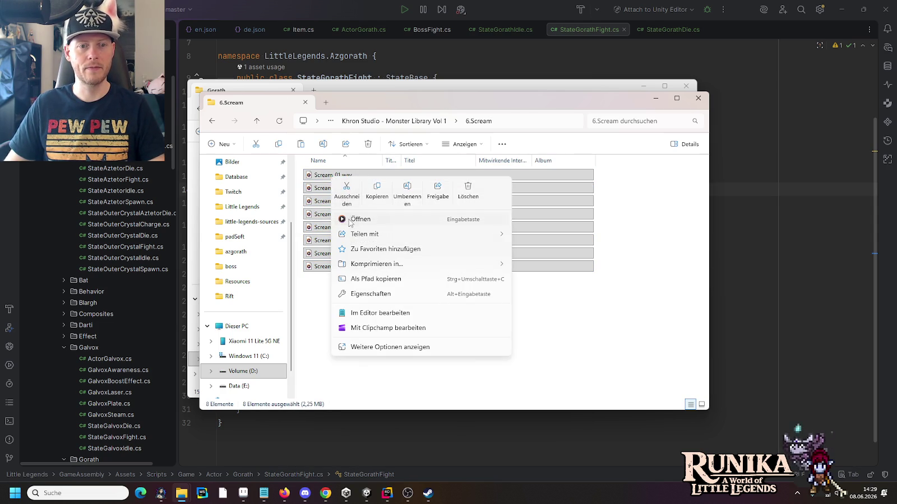
pyautogui.click(359, 219)
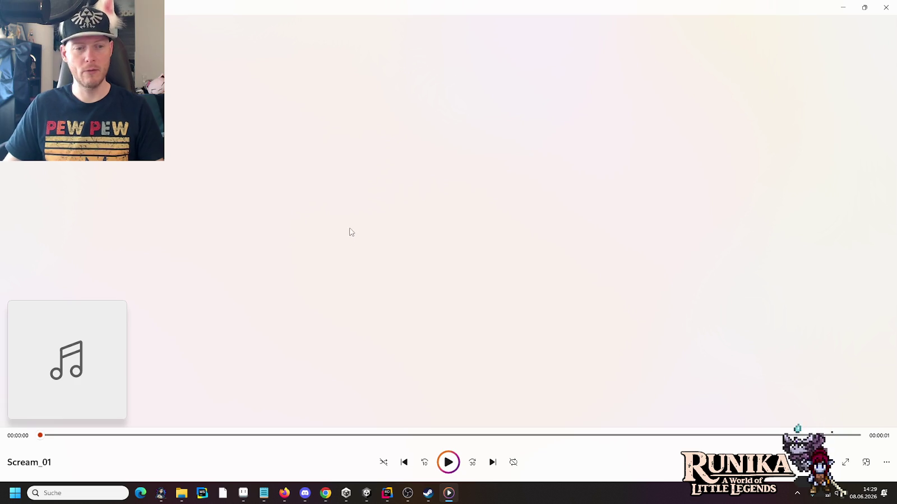
pyautogui.click(878, 10)
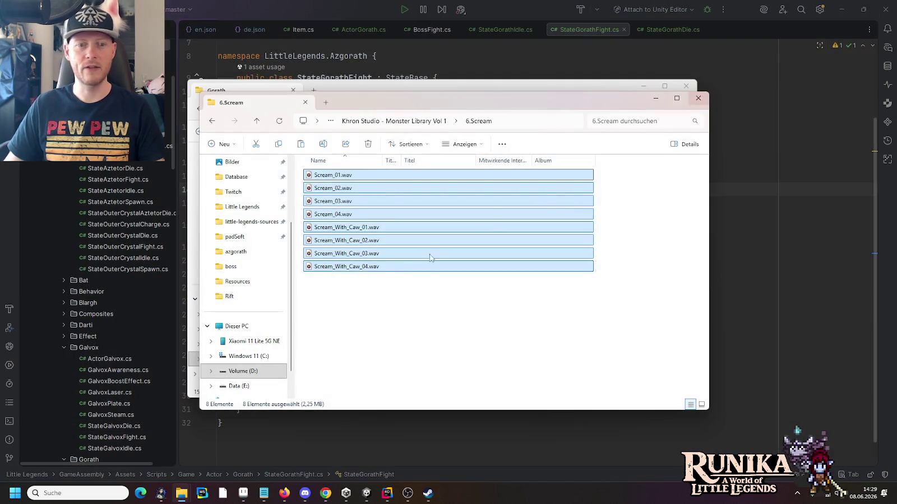
pyautogui.click(376, 284)
pyautogui.press('BackSpace')
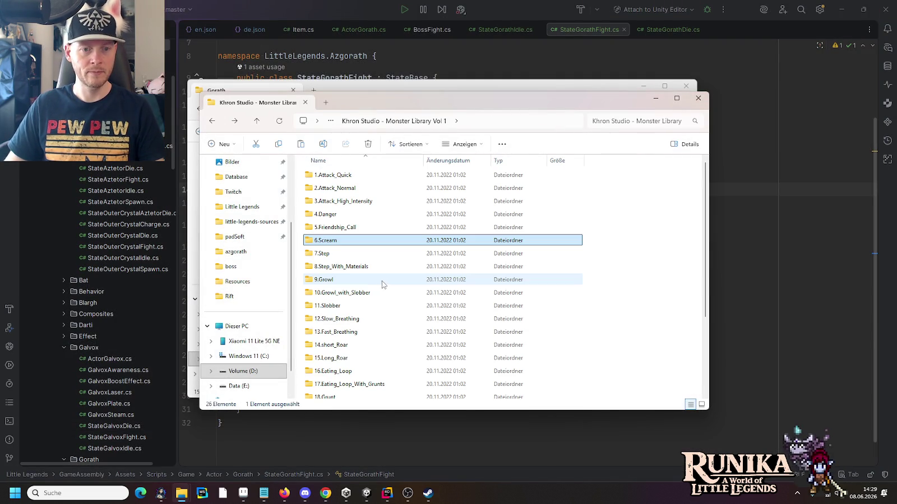
pyautogui.doubleClick(358, 293)
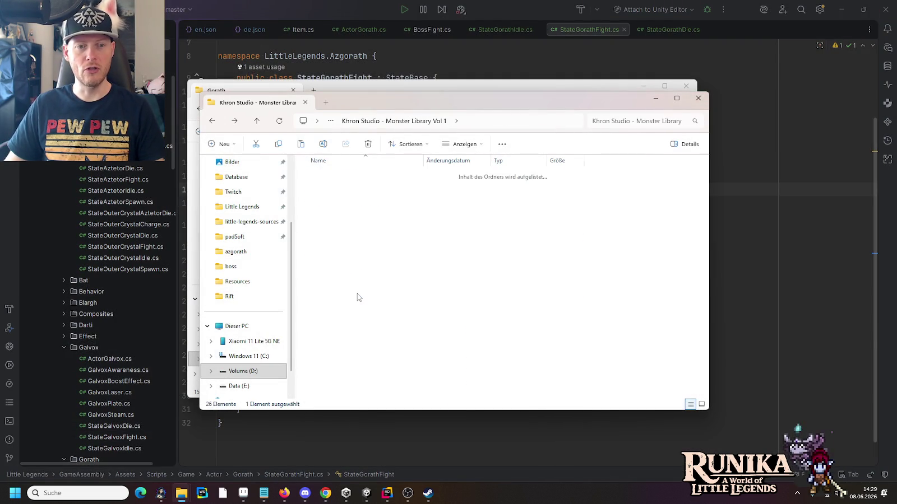
pyautogui.moveTo(357, 293); pyautogui.dragTo(348, 176)
pyautogui.rightClick(348, 176)
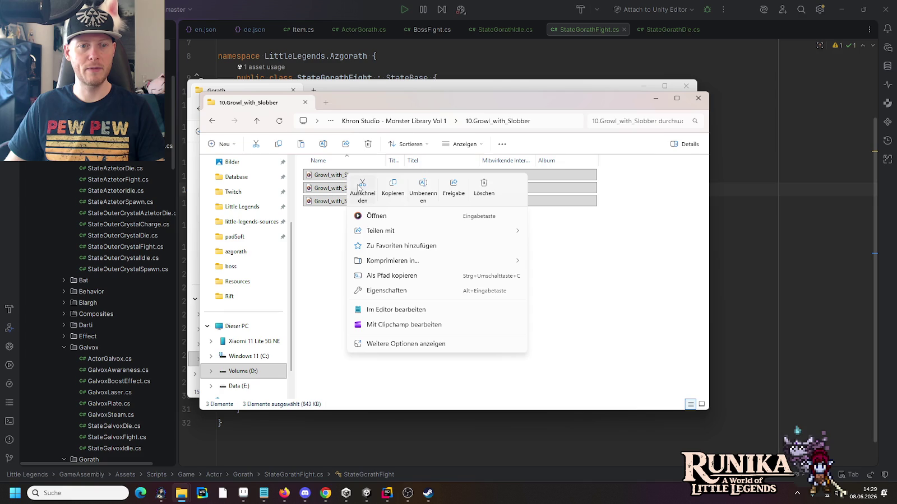
pyautogui.click(368, 209)
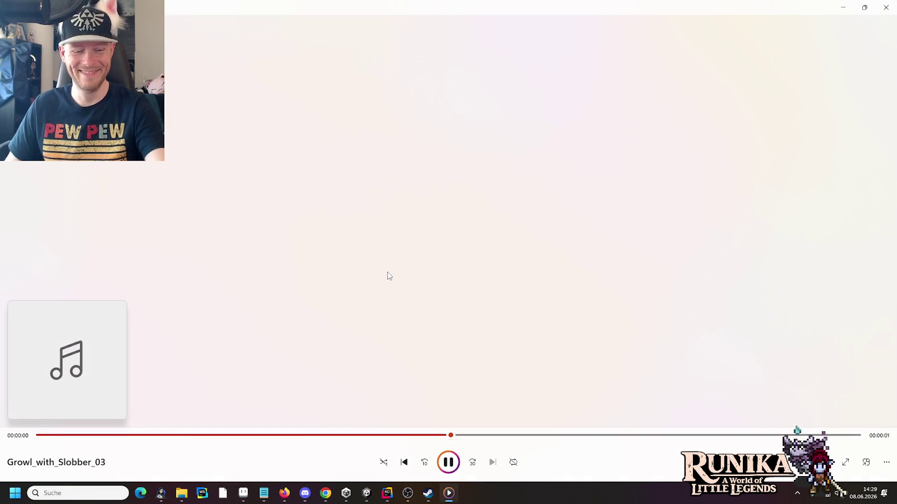
pyautogui.click(886, 7)
pyautogui.click(438, 125)
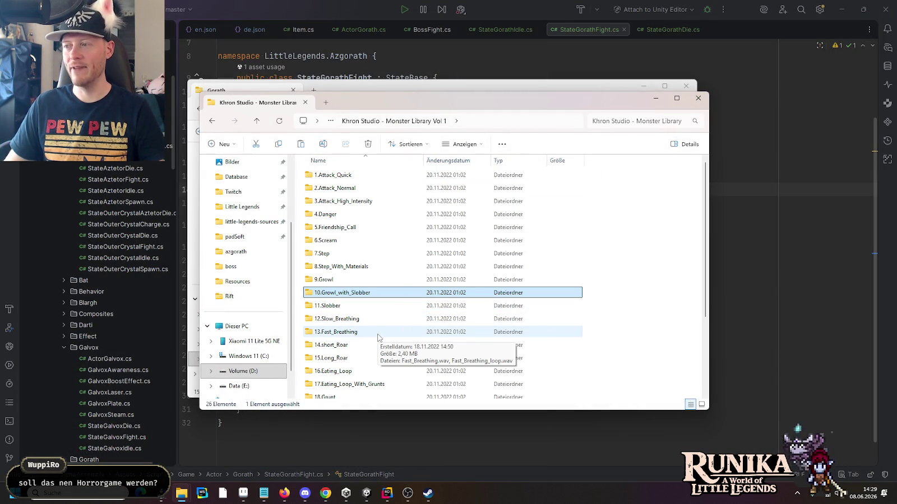
pyautogui.doubleClick(328, 360)
# Play all eight Long_Roar clips in Media Player, then close it.
pyautogui.moveTo(402, 348)
pyautogui.mouseDown()
pyautogui.moveTo(361, 220)
pyautogui.moveTo(336, 179)
pyautogui.mouseUp()
pyautogui.rightClick(337, 179)
pyautogui.click(358, 218)
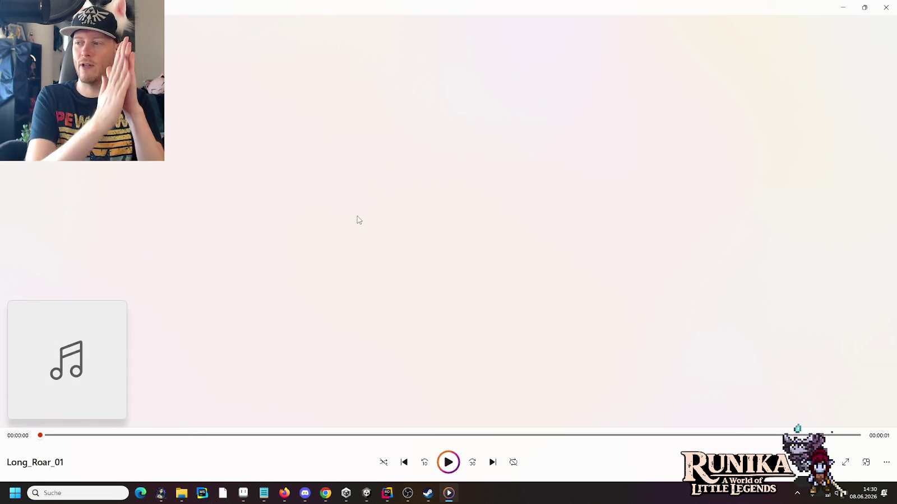
pyautogui.click(886, 7)
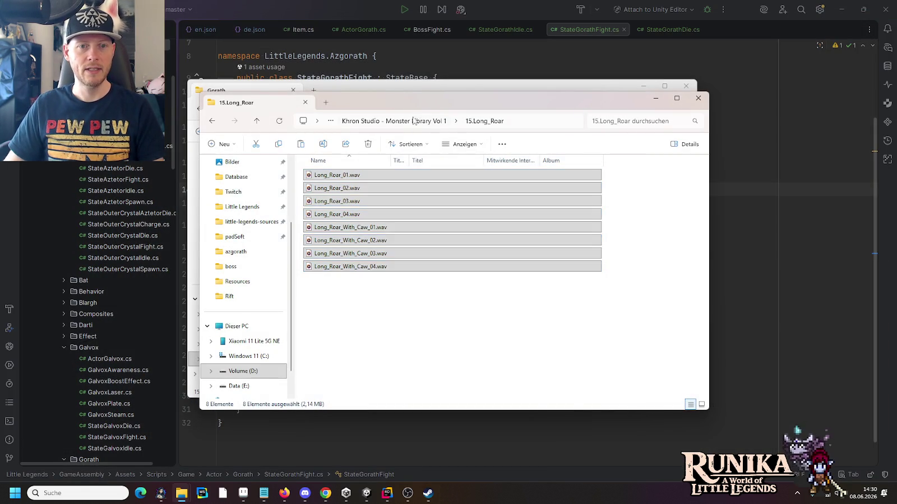
# Open the 18.Grunt folder and play all eight Grunt clips.
pyautogui.click(412, 122)
pyautogui.click(614, 331)
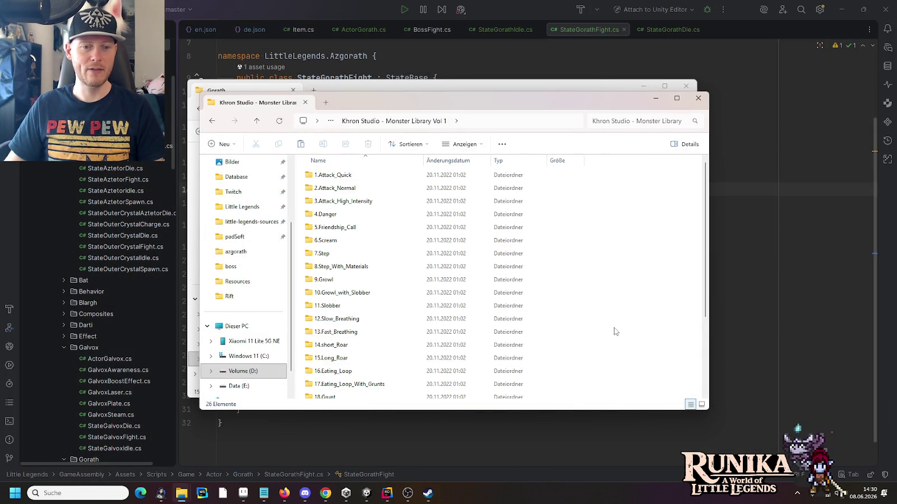
pyautogui.scroll(-1, 613, 332)
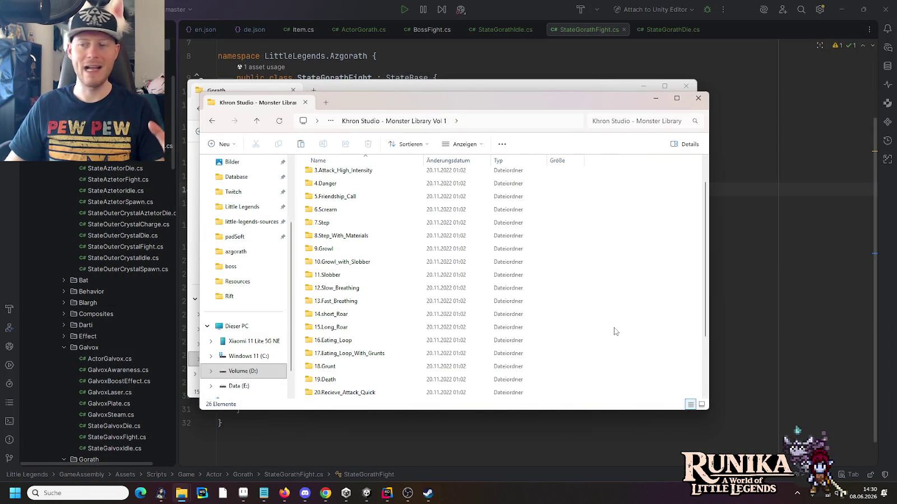
pyautogui.scroll(-1, 613, 331)
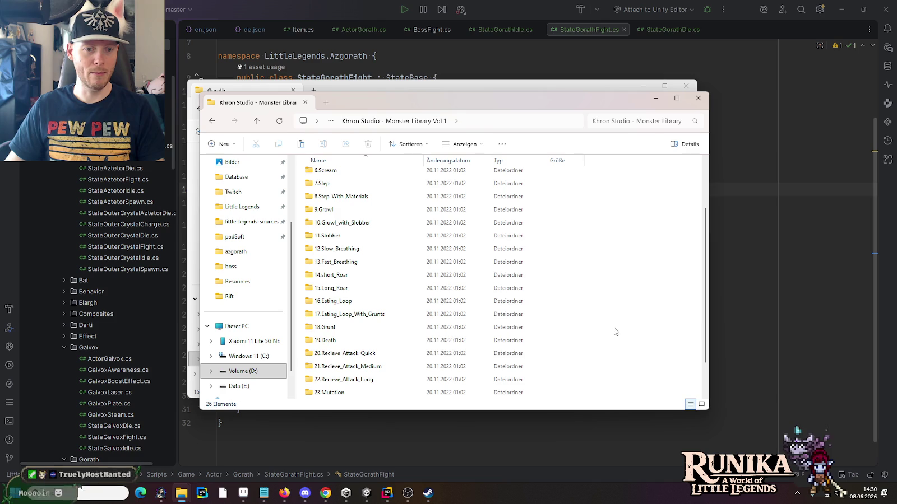
pyautogui.click(324, 330)
pyautogui.doubleClick(324, 330)
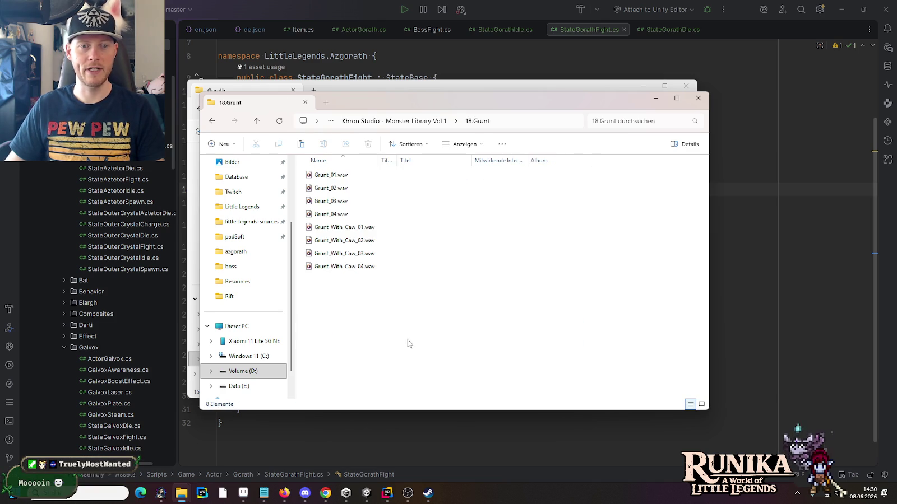
pyautogui.moveTo(413, 347); pyautogui.dragTo(337, 178)
pyautogui.rightClick(337, 178)
pyautogui.click(355, 216)
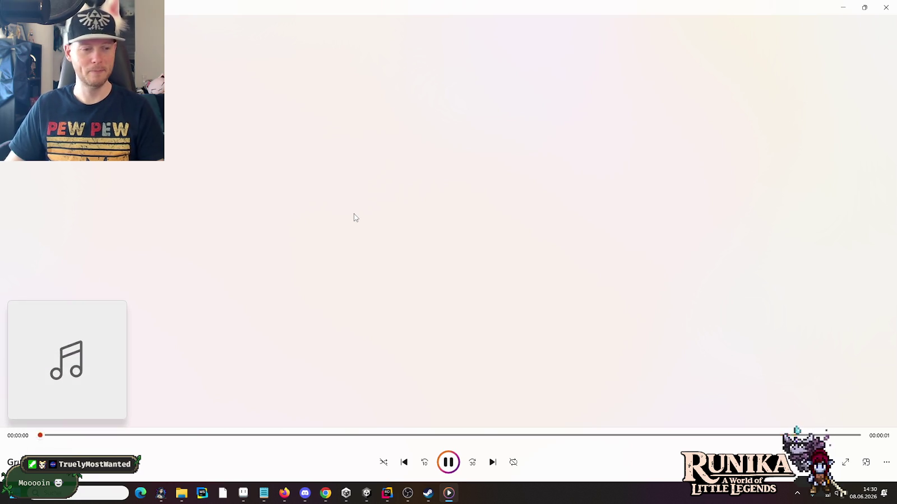
# Return to the Monster Library Vol 1 list and open the 25.Angry folder.
pyautogui.hotkey('alt', 'Tab')
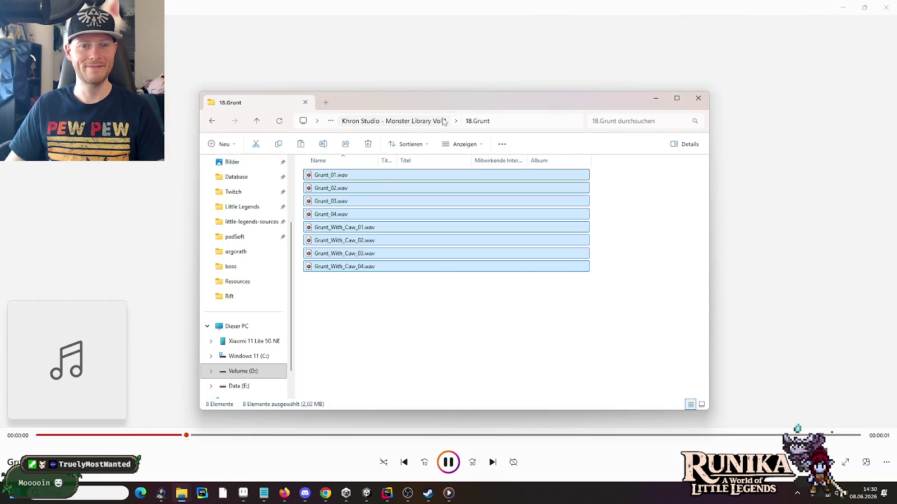
pyautogui.press('BackSpace')
pyautogui.scroll(-2, 370, 359)
pyautogui.scroll(-1, 370, 359)
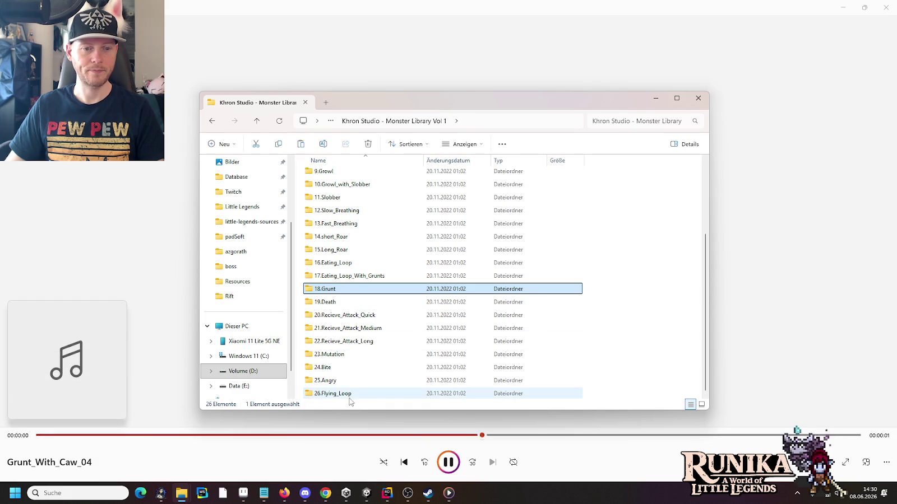
pyautogui.doubleClick(330, 385)
# Play all eight Angry clips in Media Player.
pyautogui.moveTo(354, 325); pyautogui.dragTo(324, 177)
pyautogui.rightClick(323, 177)
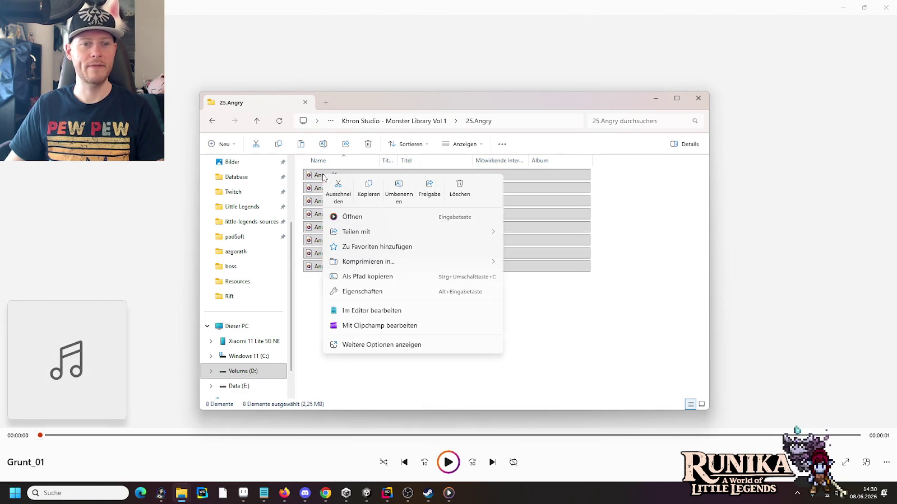
pyautogui.click(344, 217)
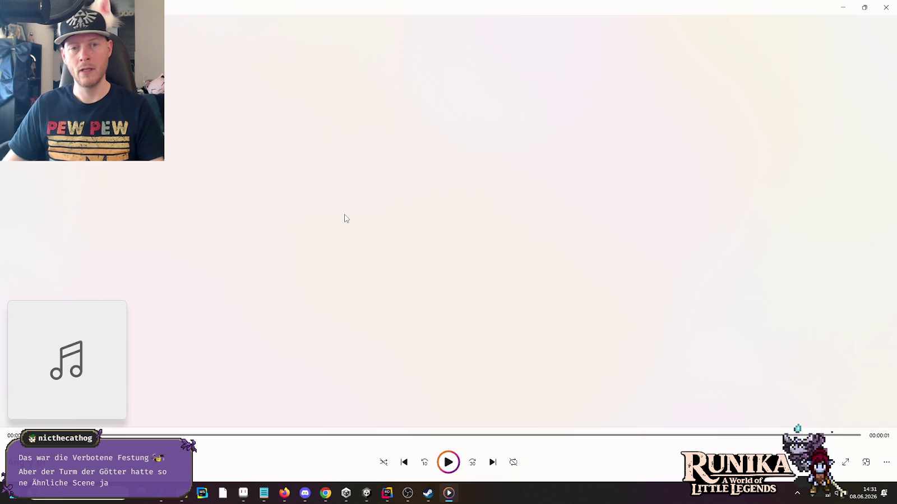
# Open 22.Recieve_Attack_Long and play its eight clips.
pyautogui.hotkey('alt', 'Tab')
pyautogui.click(427, 124)
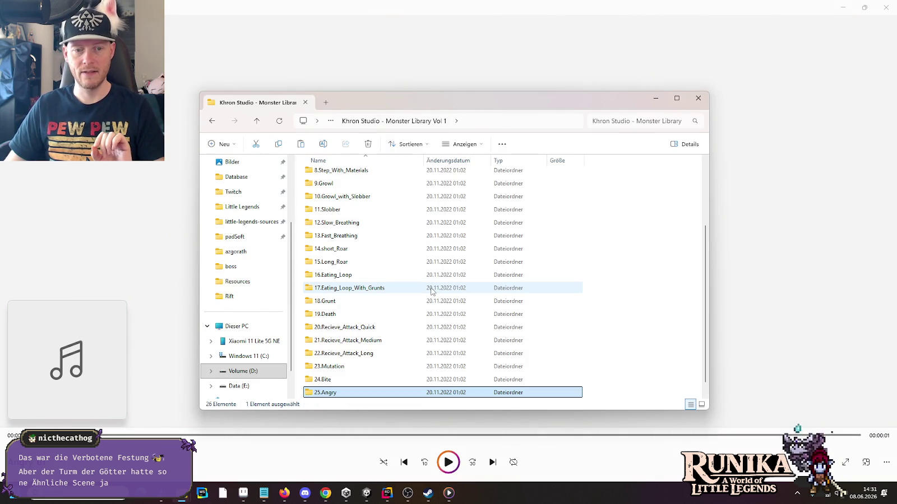
pyautogui.doubleClick(392, 353)
pyautogui.moveTo(393, 348); pyautogui.dragTo(360, 172)
pyautogui.rightClick(363, 178)
pyautogui.click(372, 219)
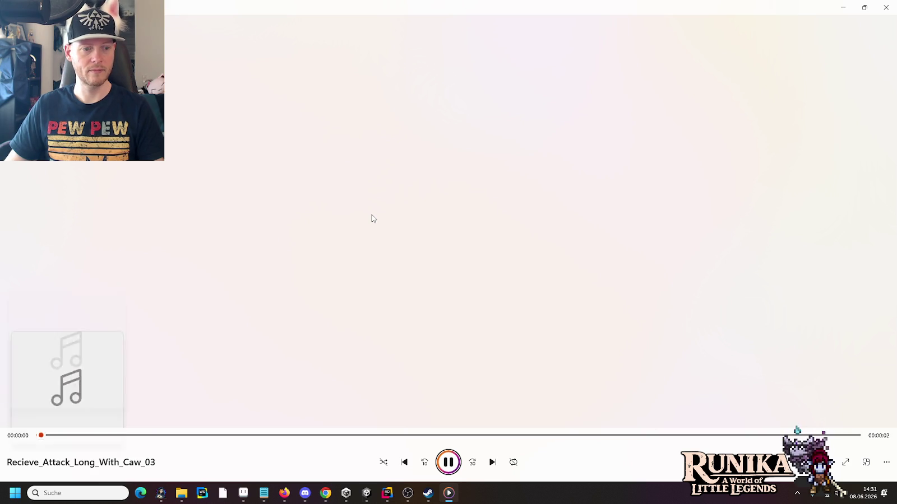
# Flip through the Recieve_Attack_Long, Angry, Grunt, Long_Roar and Growl_with_Slobber folders.
pyautogui.click(181, 494)
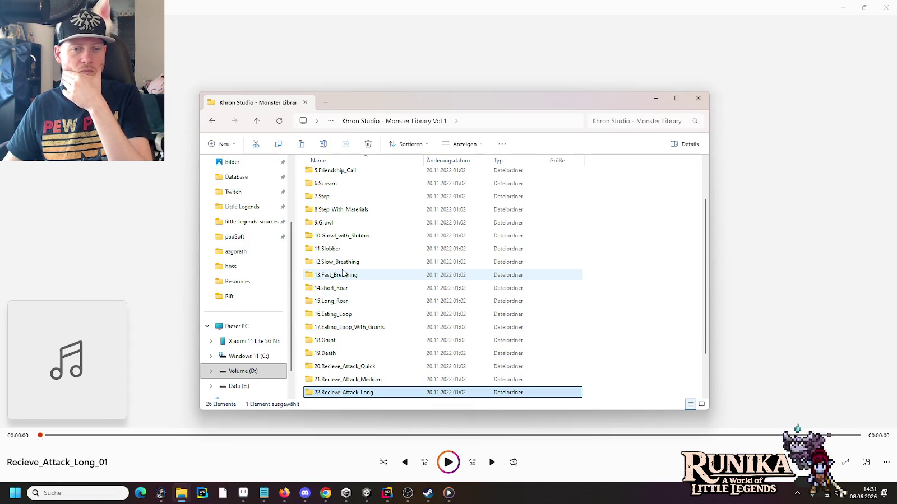
pyautogui.moveTo(340, 255)
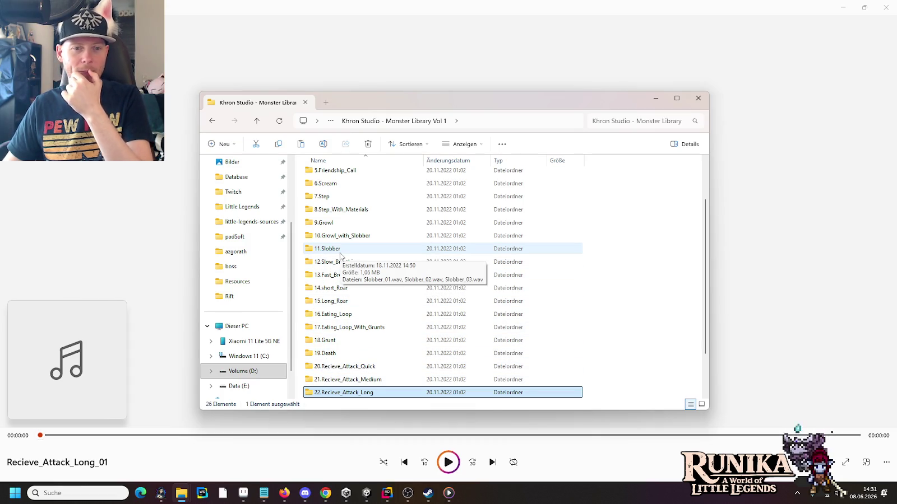
pyautogui.scroll(2, 341, 255)
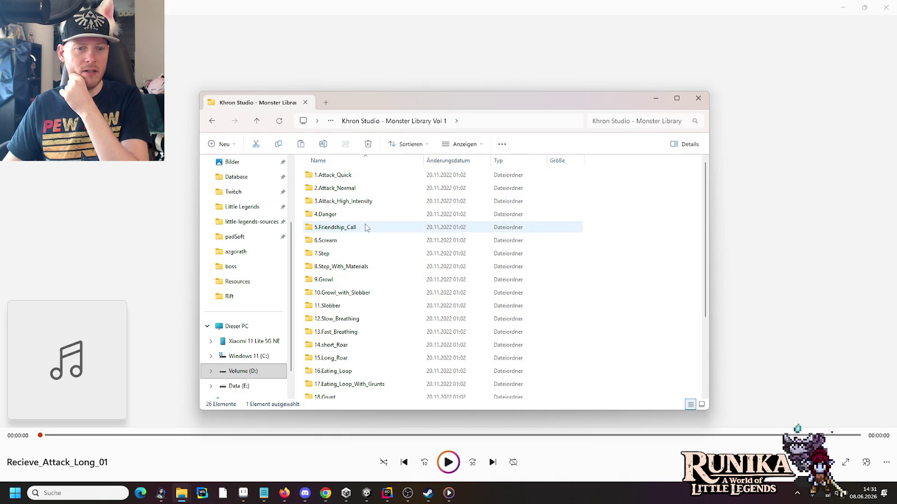
pyautogui.press('Return')
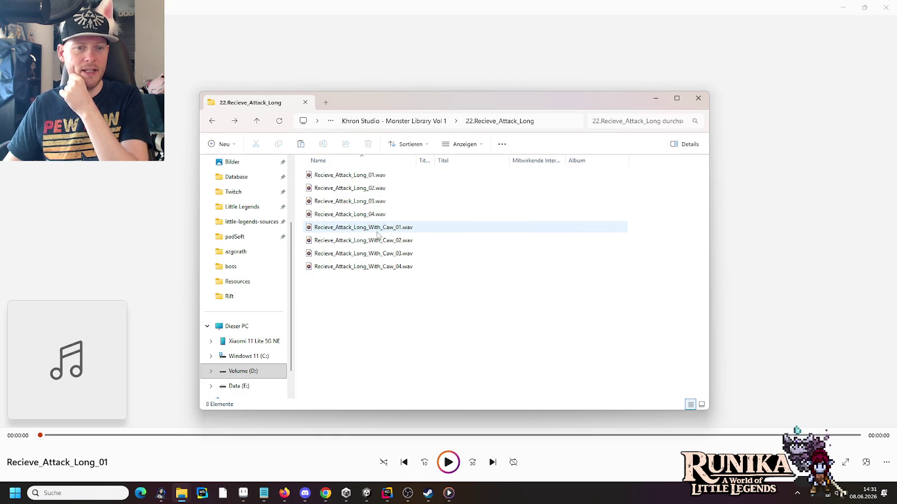
pyautogui.hotkey('alt', 'Left')
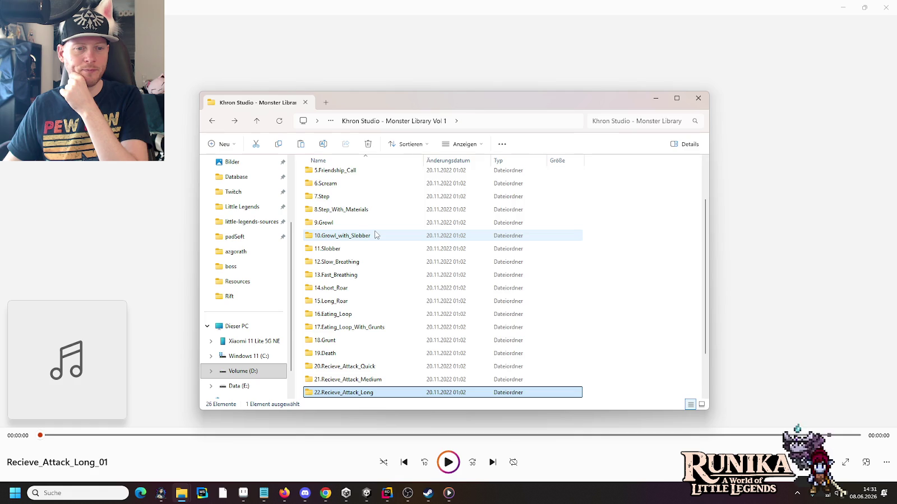
pyautogui.press('Down')
pyautogui.press('Down')
pyautogui.press('Down')
pyautogui.press('Return')
pyautogui.hotkey('alt', 'Left')
pyautogui.press('Up')
pyautogui.press('Up')
pyautogui.press('Up')
pyautogui.press('Return')
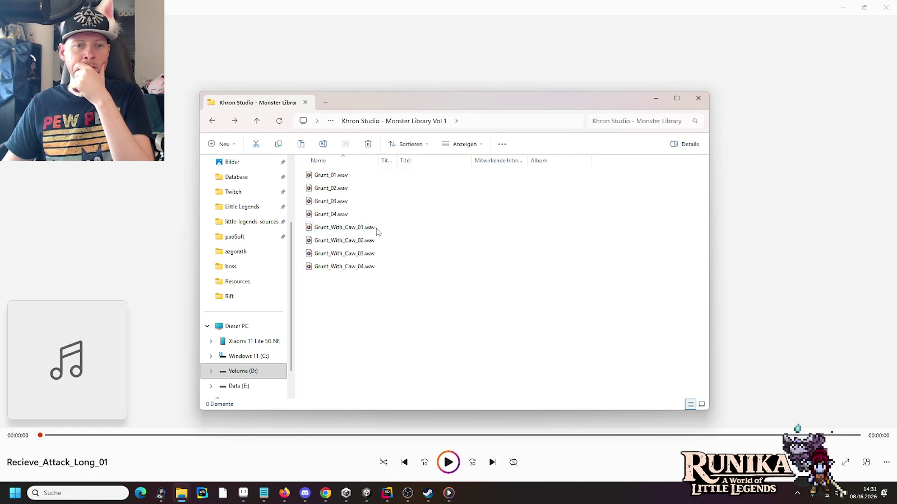
pyautogui.hotkey('alt', 'Left')
pyautogui.press('Up')
pyautogui.press('Up')
pyautogui.press('Up')
pyautogui.press('Return')
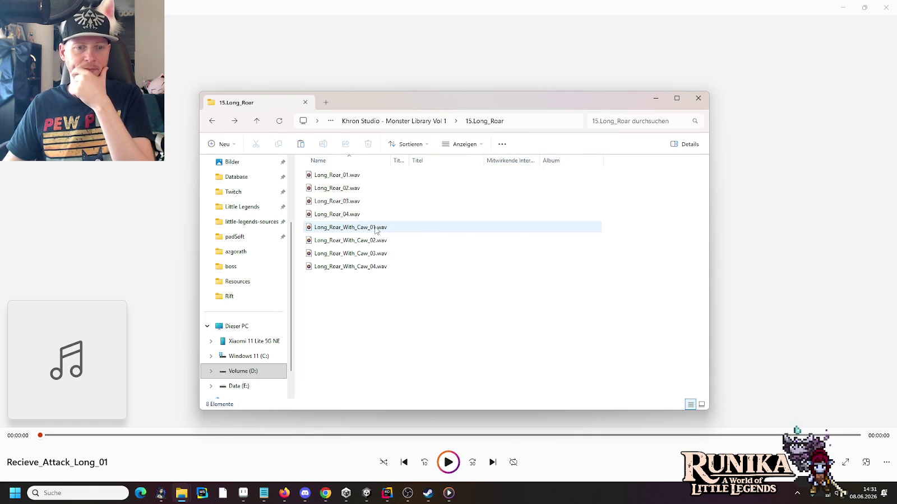
pyautogui.hotkey('alt', 'Left')
pyautogui.press('Up')
pyautogui.press('Up')
pyautogui.press('Up')
pyautogui.press('Return')
# Go up to Indie Game SFX and open the khronstudio_monsterlibraryvol2 folder.
pyautogui.hotkey('alt', 'Up')
pyautogui.hotkey('alt', 'Up')
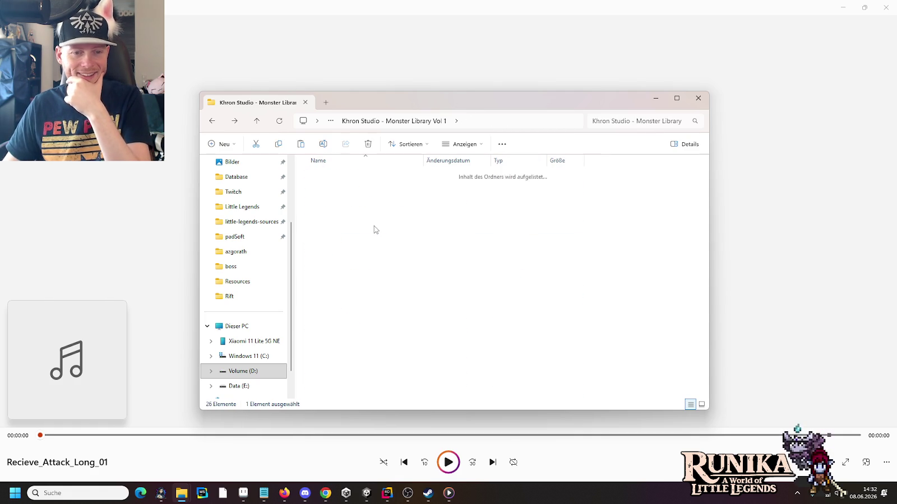
pyautogui.hotkey('alt', 'Up')
pyautogui.doubleClick(354, 217)
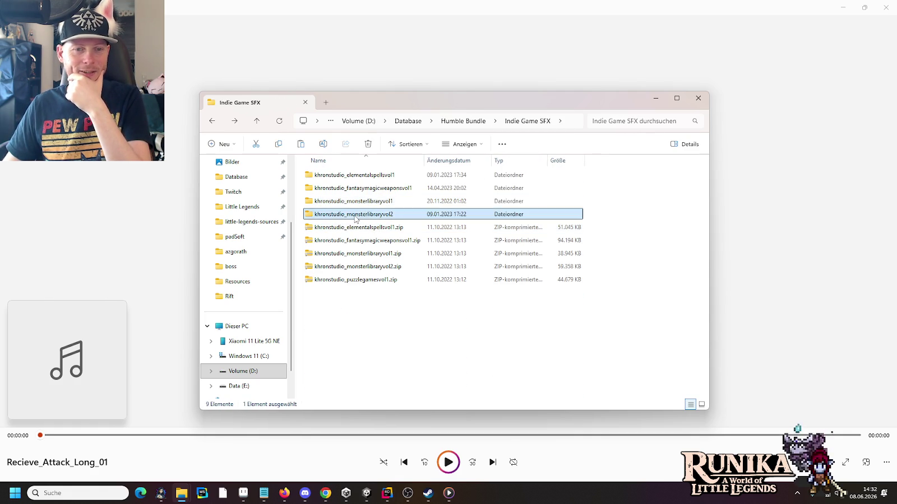
# Play the five 2.Attack_MediumInstensity clips from Monster Library Vol 2.
pyautogui.doubleClick(335, 188)
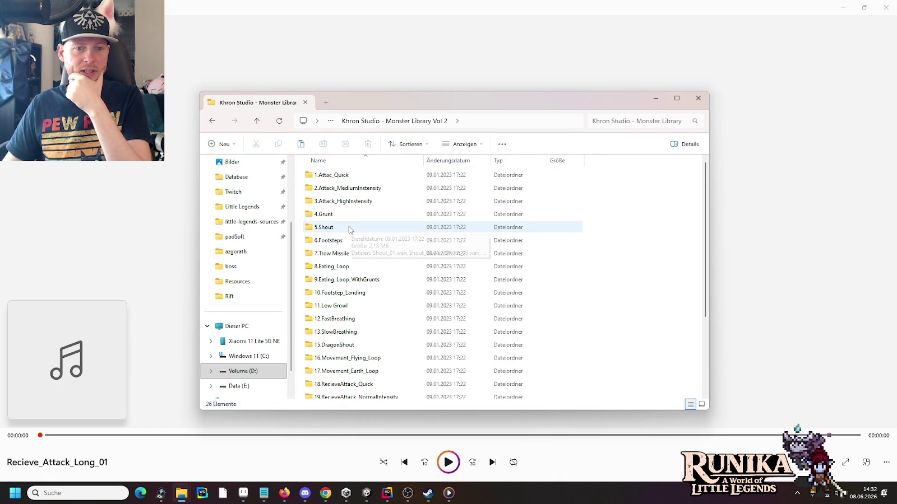
pyautogui.click(349, 190)
pyautogui.doubleClick(348, 193)
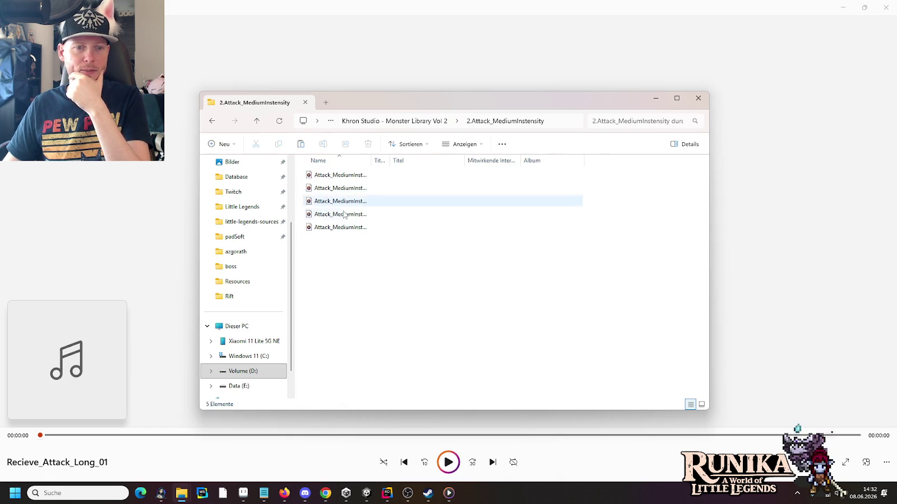
pyautogui.moveTo(356, 269); pyautogui.dragTo(345, 169)
pyautogui.rightClick(355, 212)
pyautogui.click(360, 222)
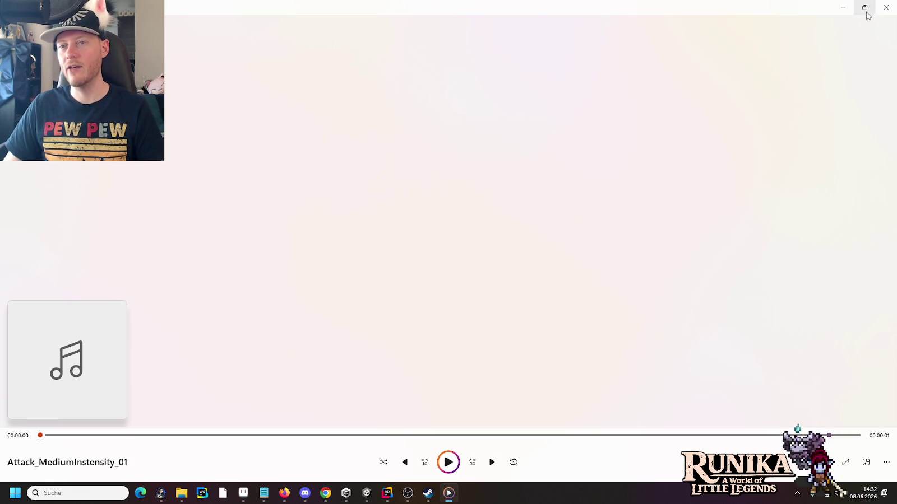
pyautogui.click(886, 7)
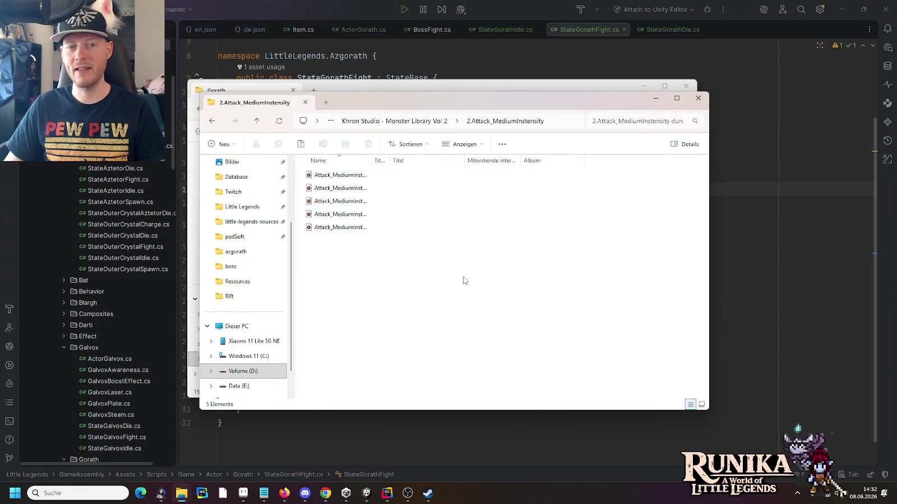
pyautogui.press('BackSpace')
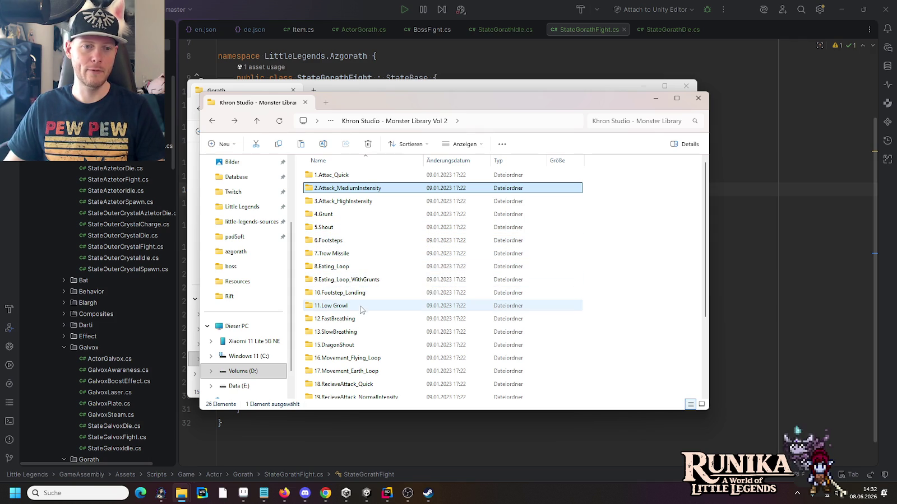
# Play the four 11.Low Growl clips.
pyautogui.doubleClick(343, 310)
pyautogui.moveTo(340, 308); pyautogui.dragTo(338, 179)
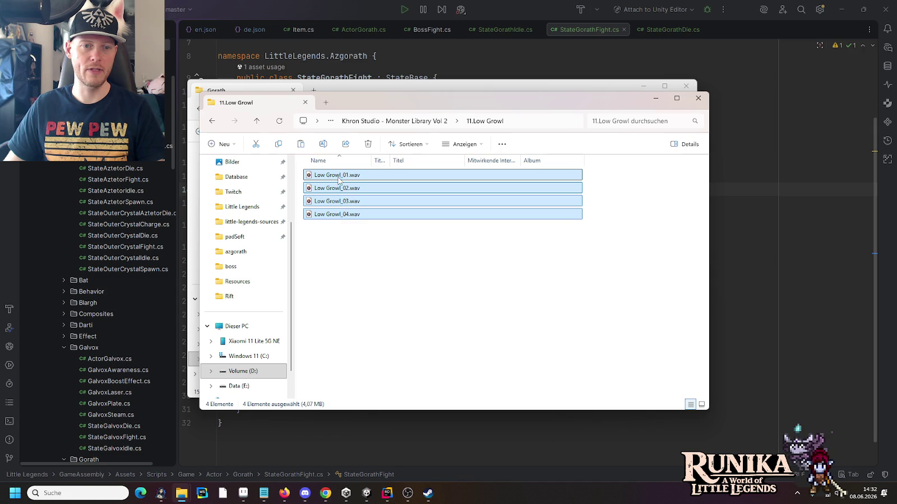
pyautogui.rightClick(338, 180)
pyautogui.click(353, 224)
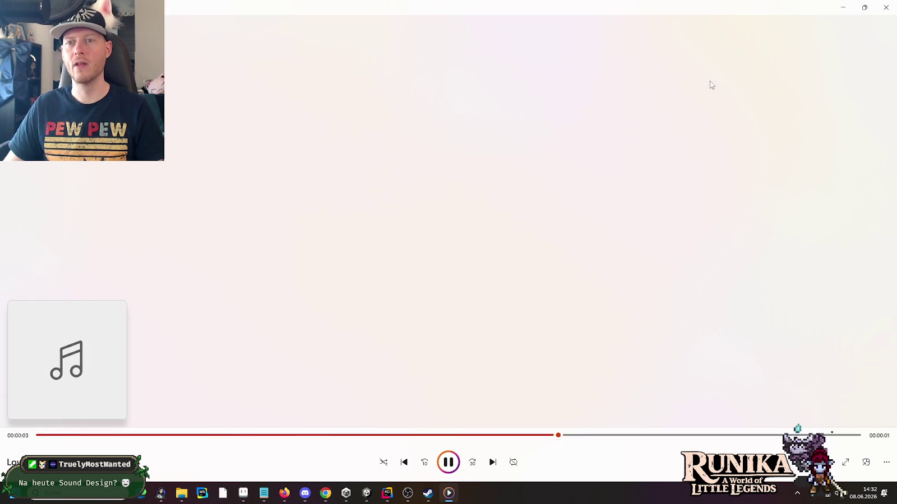
pyautogui.click(886, 7)
pyautogui.hotkey('alt', 'Left')
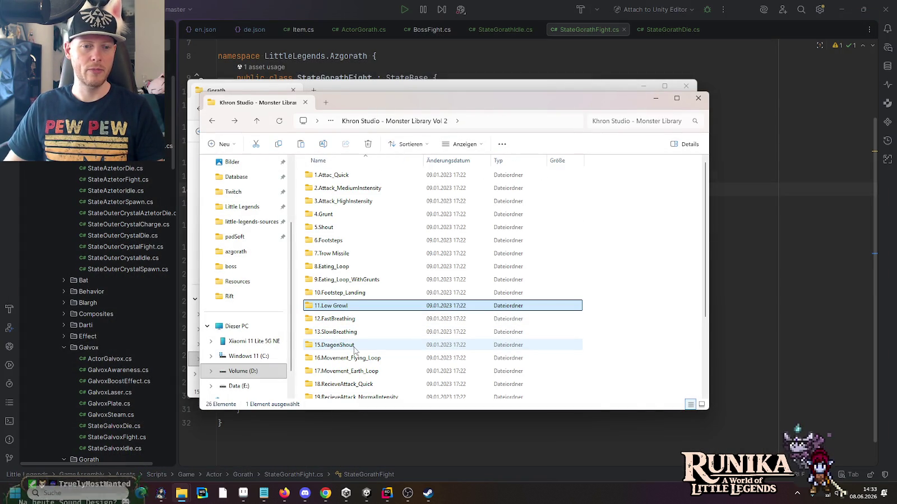
# Audition the five 15.DragonShout clips and return to the Vol 2 folder list.
pyautogui.click(354, 347)
pyautogui.doubleClick(354, 345)
pyautogui.moveTo(418, 321)
pyautogui.mouseDown()
pyautogui.moveTo(356, 236)
pyautogui.moveTo(343, 173)
pyautogui.mouseUp()
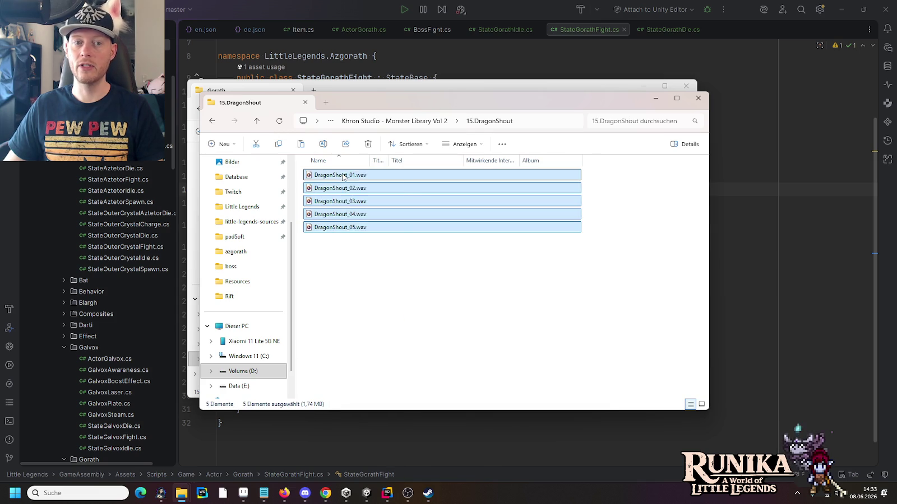
pyautogui.rightClick(343, 174)
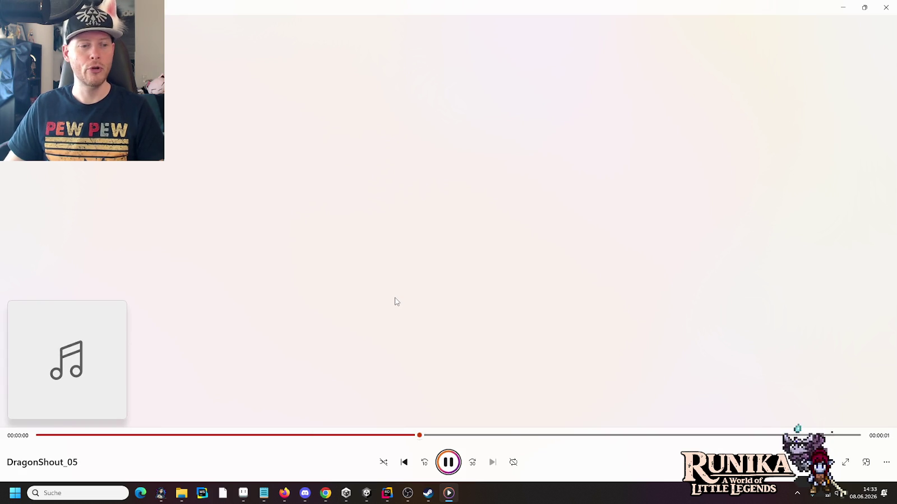
pyautogui.click(886, 8)
pyautogui.click(468, 314)
pyautogui.hotkey('alt', 'Up')
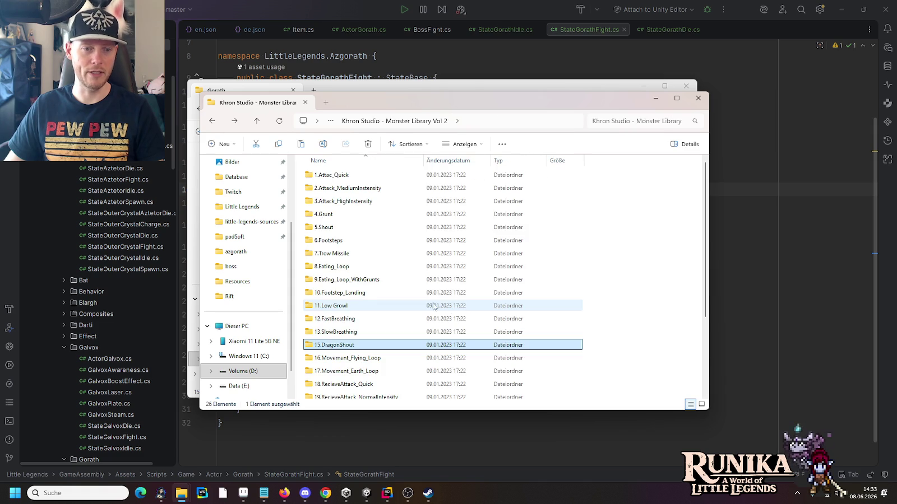
pyautogui.scroll(-3, 421, 302)
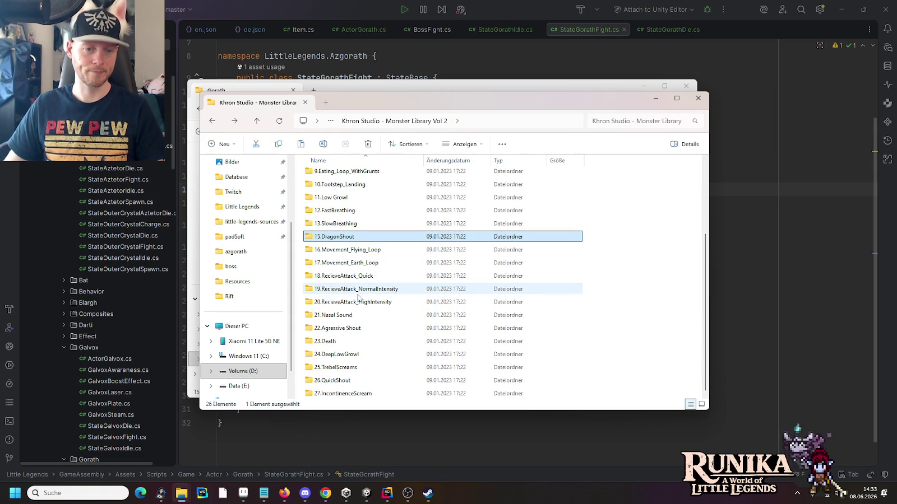
# Play all ten AgressiveShout clips from the 22.Agressive Shout folder in Media Player.
pyautogui.doubleClick(358, 329)
pyautogui.moveTo(376, 336); pyautogui.dragTo(348, 168)
pyautogui.rightClick(348, 169)
pyautogui.click(368, 225)
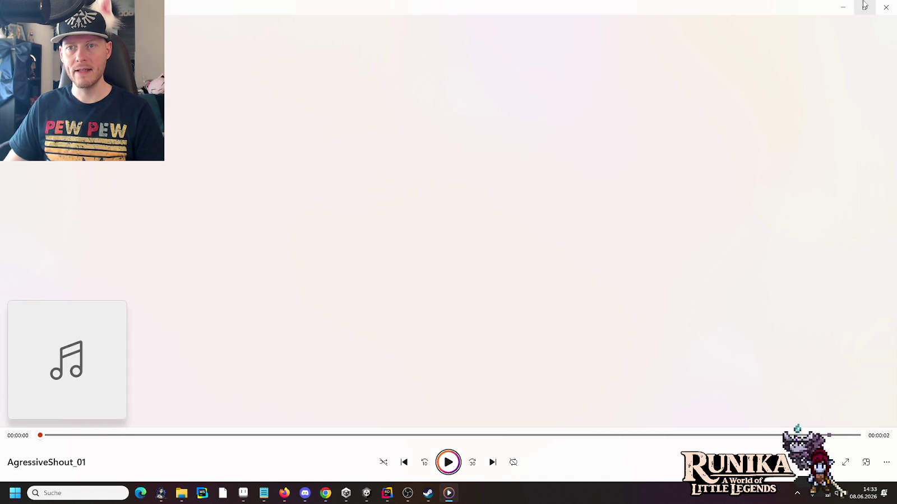
pyautogui.click(886, 7)
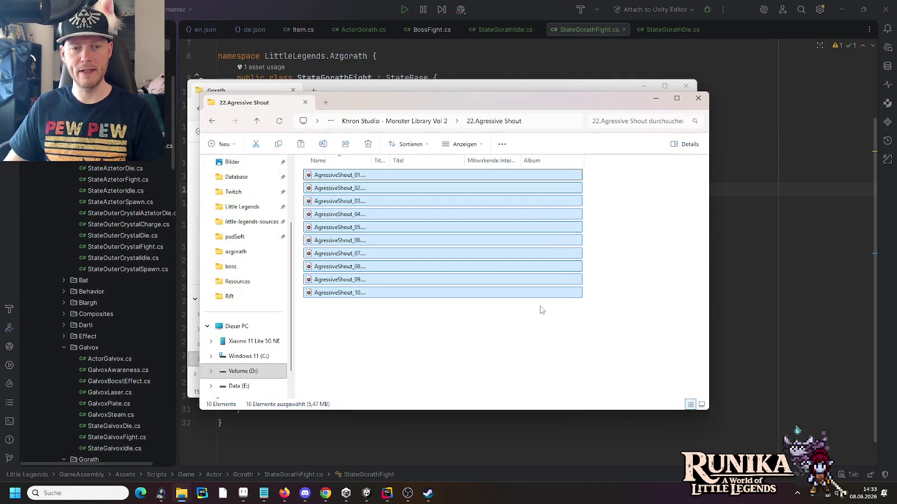
# Compare AgressiveShout_04 against AgressiveShout_05 by playing each in turn.
pyautogui.click(436, 366)
pyautogui.doubleClick(350, 214)
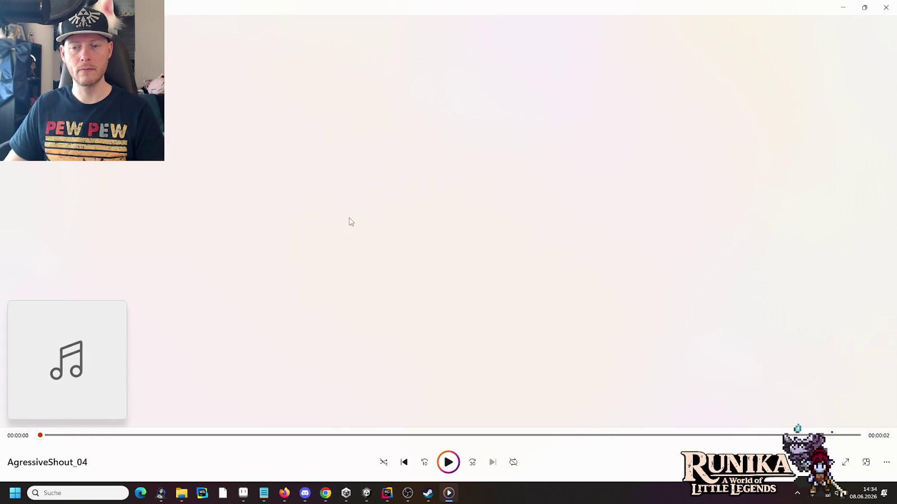
pyautogui.hotkey('alt', 'Tab')
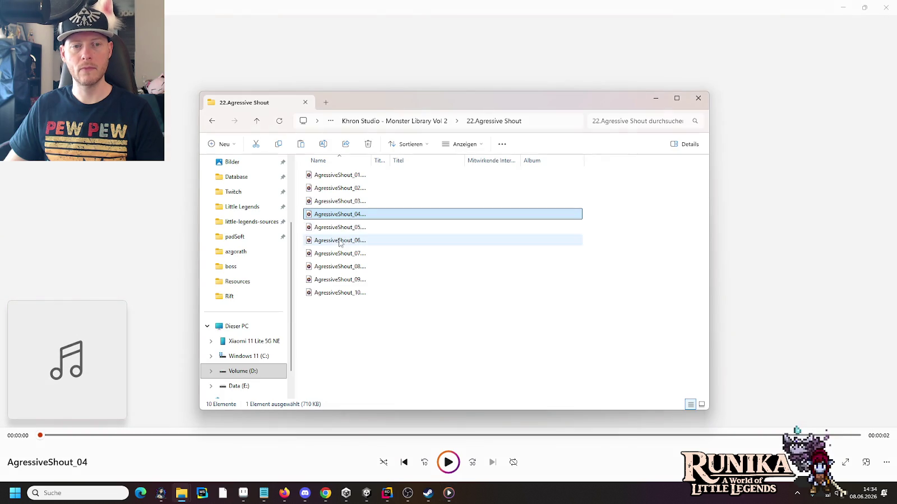
pyautogui.doubleClick(337, 229)
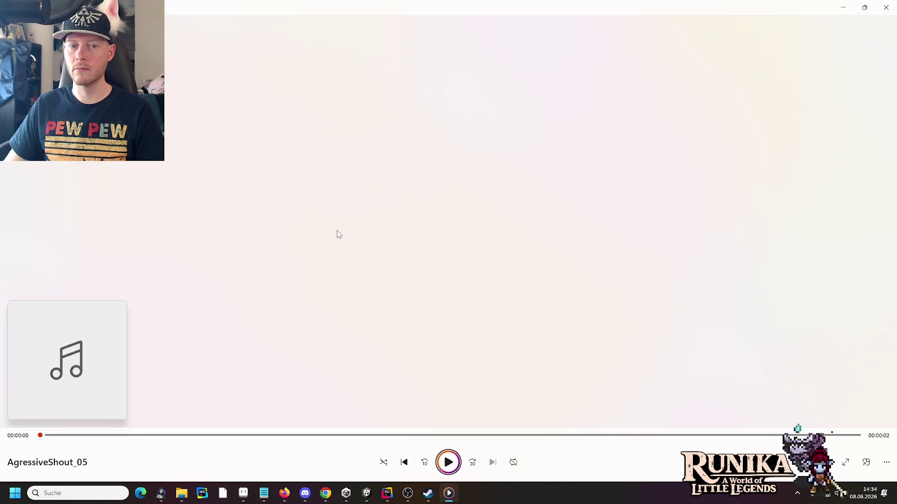
pyautogui.hotkey('alt', 'Tab')
pyautogui.doubleClick(335, 215)
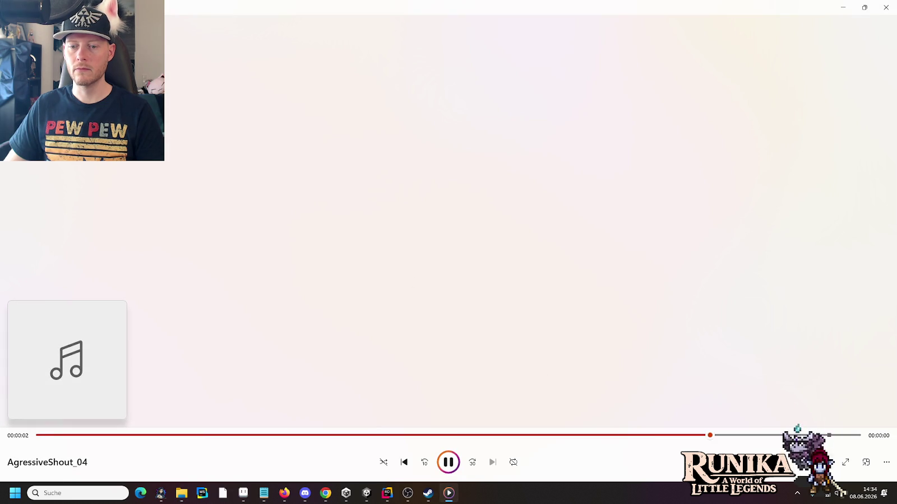
# Raise the player volume, replay AgressiveShout_04, and return to the Gorath folder window.
pyautogui.click(825, 463)
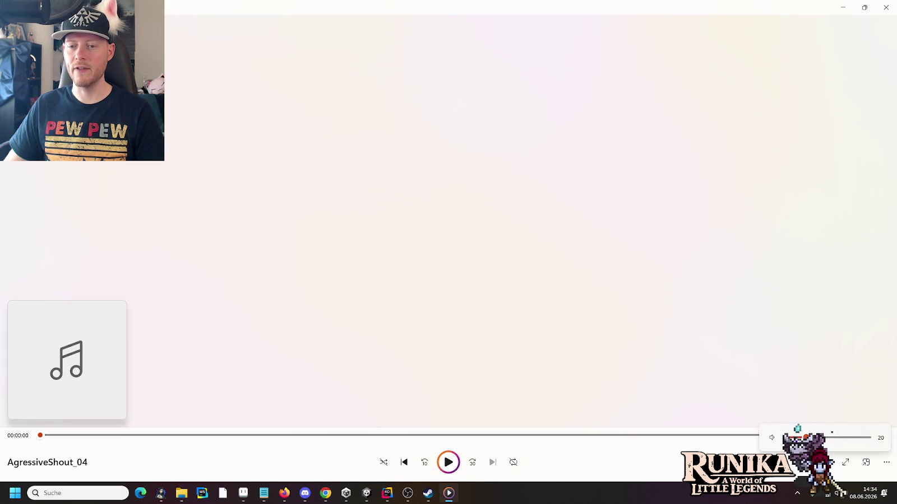
pyautogui.scroll(4, 830, 435)
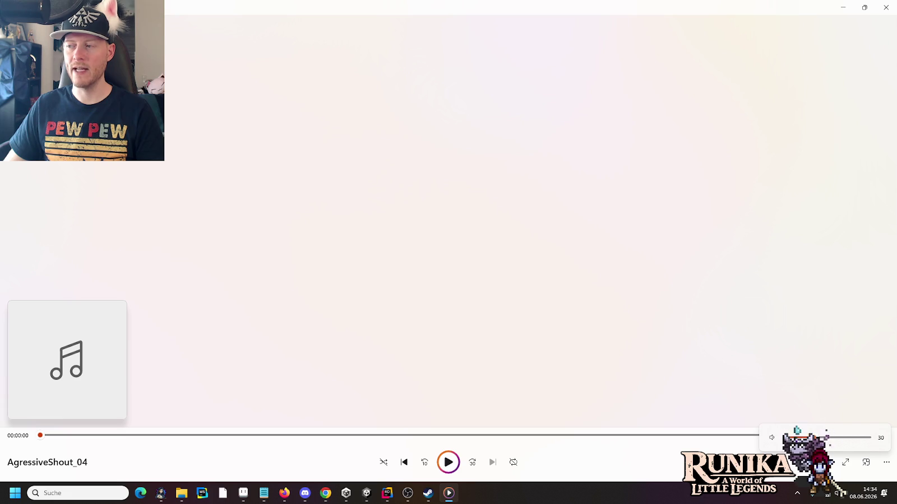
pyautogui.click(448, 463)
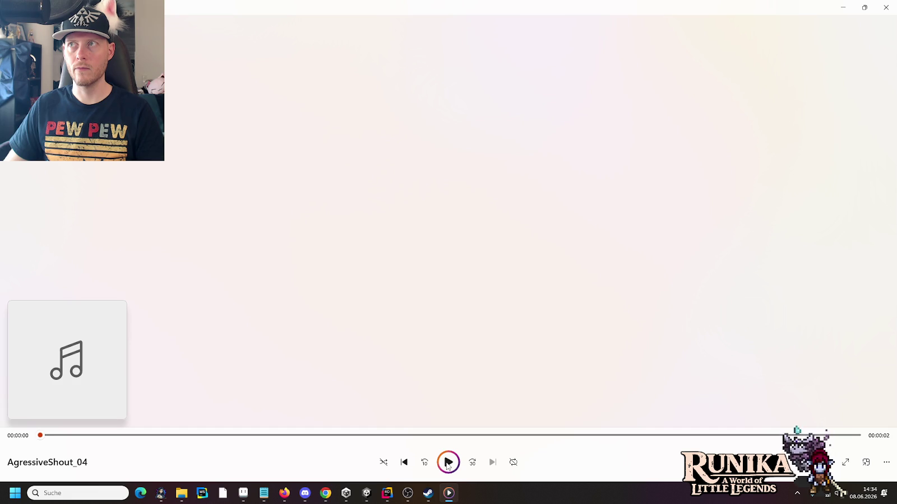
pyautogui.click(886, 7)
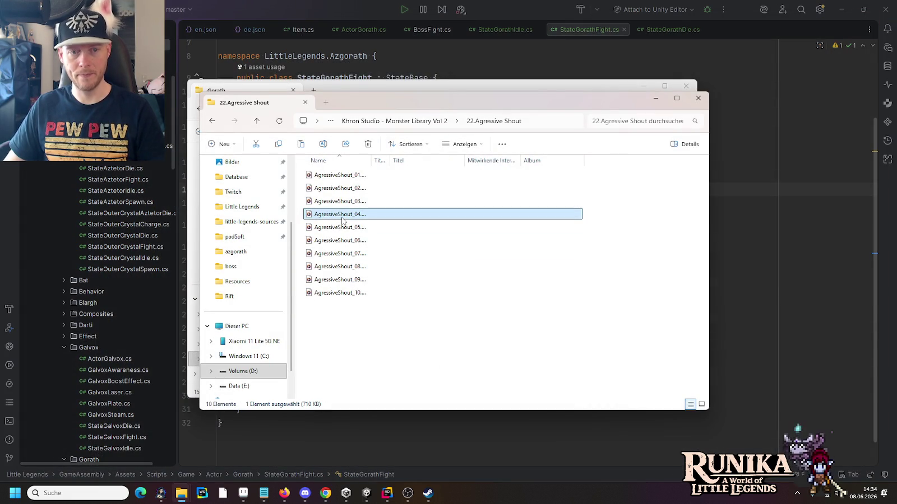
pyautogui.click(367, 89)
# Paste AgressiveShout_04.wav into the Actors/Gorath folder and open it with Audacity.
pyautogui.hotkey('ctrl', 'v')
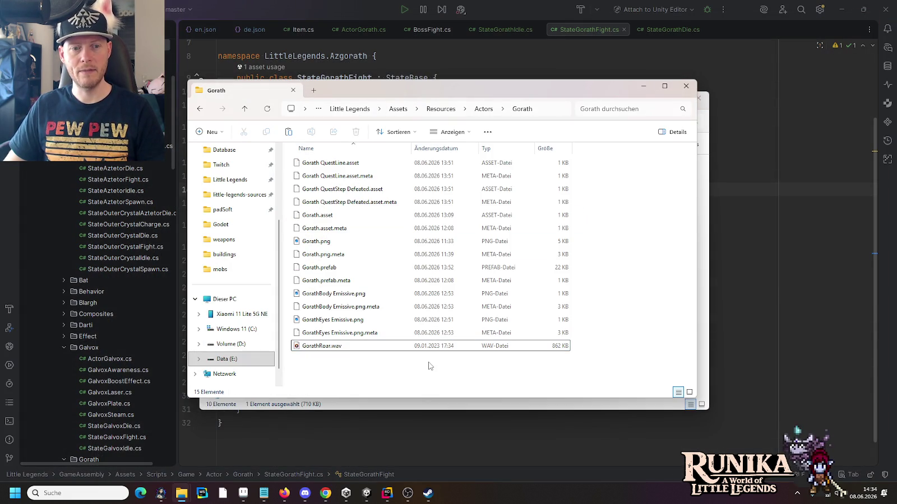
pyautogui.rightClick(339, 365)
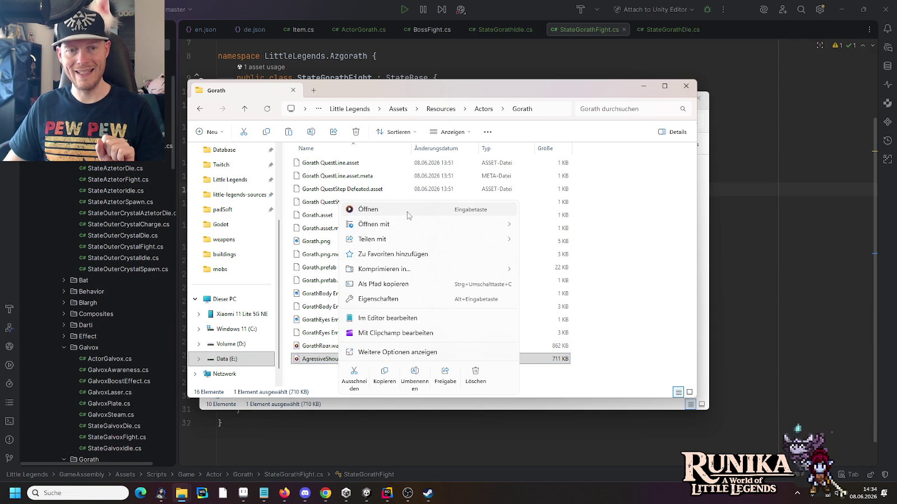
pyautogui.moveTo(409, 224)
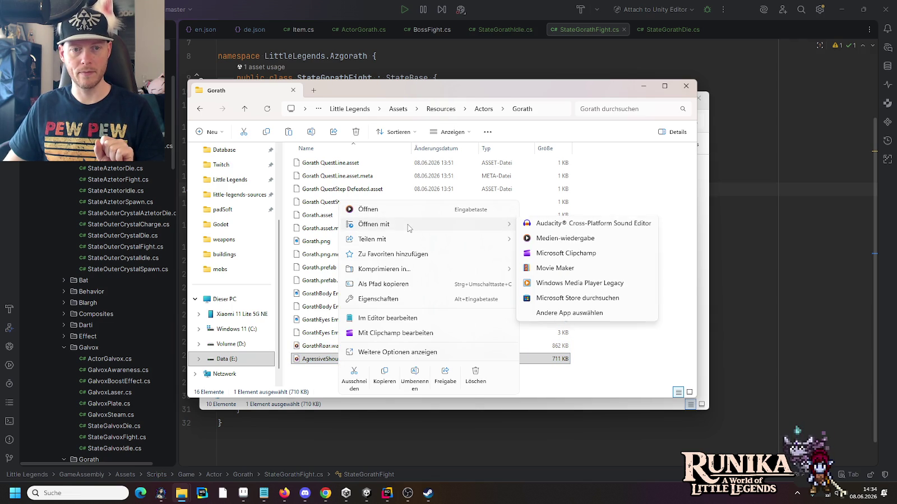
pyautogui.click(551, 227)
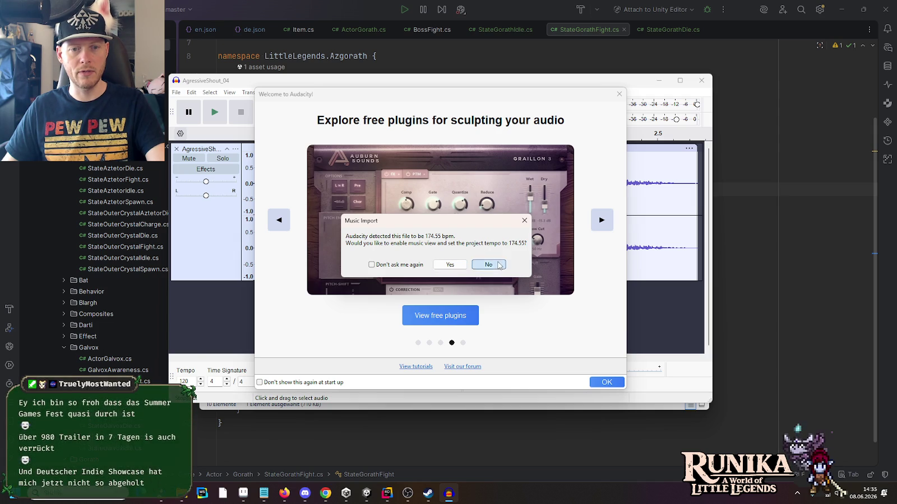
# Dismiss the tempo prompt and welcome screen, select the whole clip and play it.
pyautogui.click(525, 220)
pyautogui.click(617, 94)
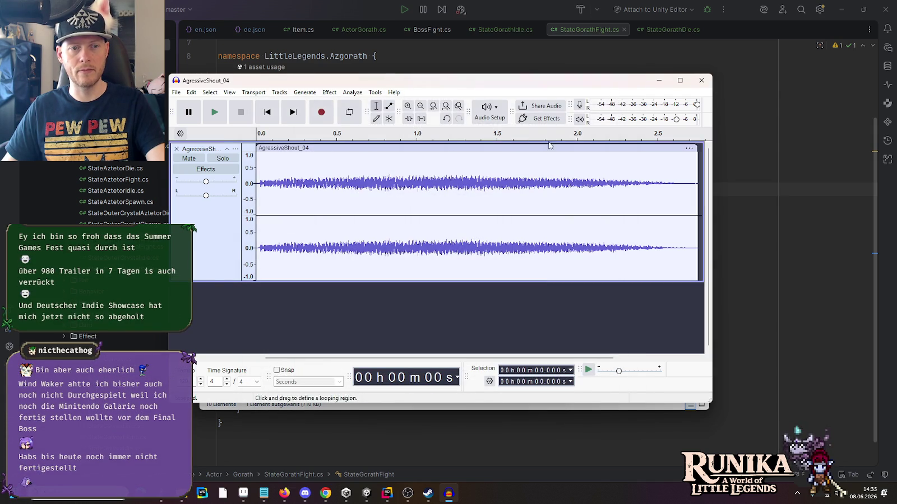
pyautogui.click(214, 112)
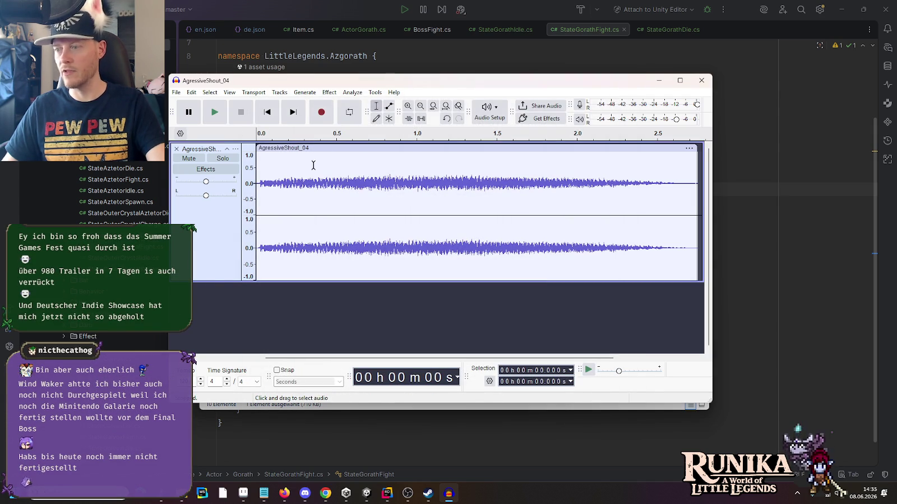
pyautogui.doubleClick(389, 175)
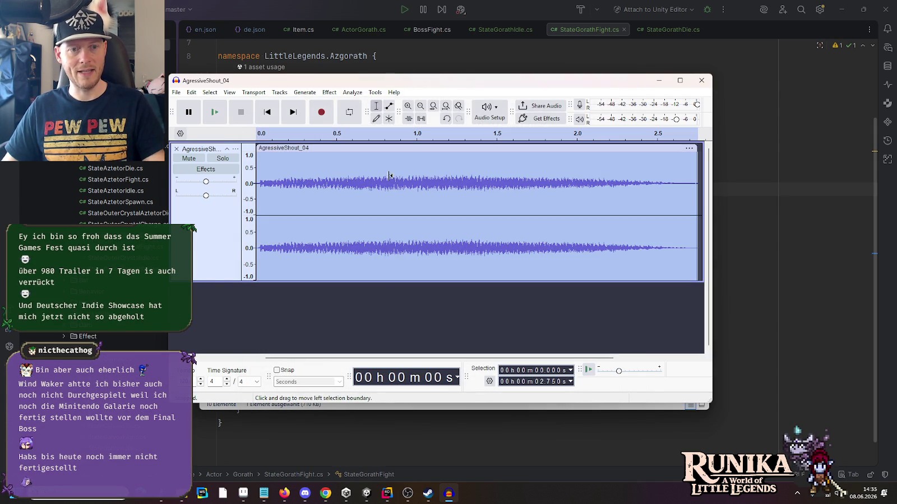
pyautogui.click(211, 115)
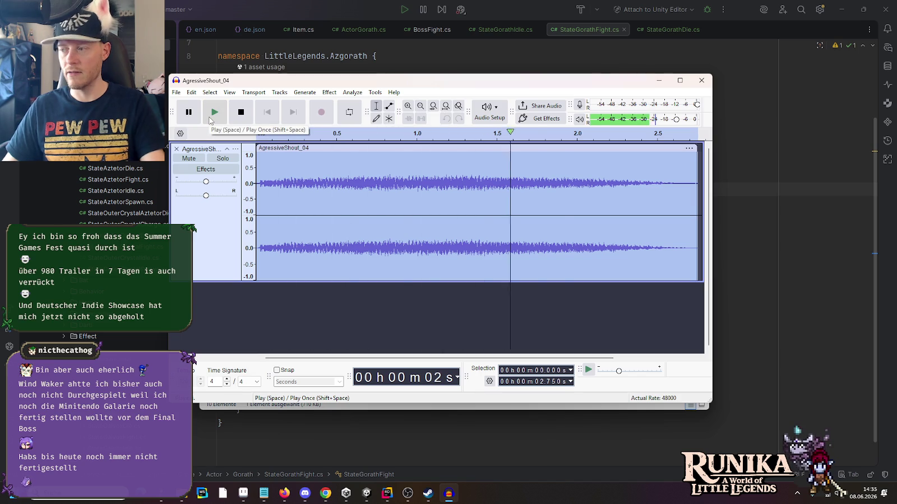
# Normalize AgressiveShout_04 to a 0.0 dB peak and play back the louder result.
pyautogui.click(359, 94)
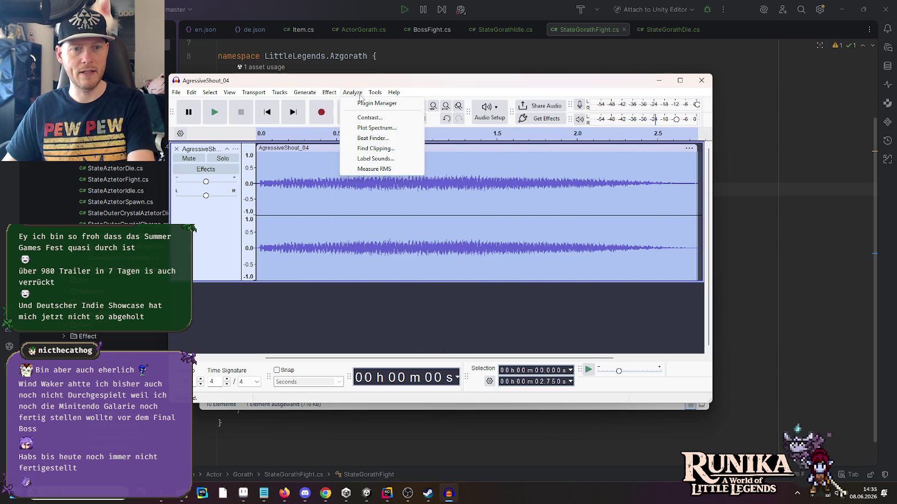
pyautogui.moveTo(329, 93)
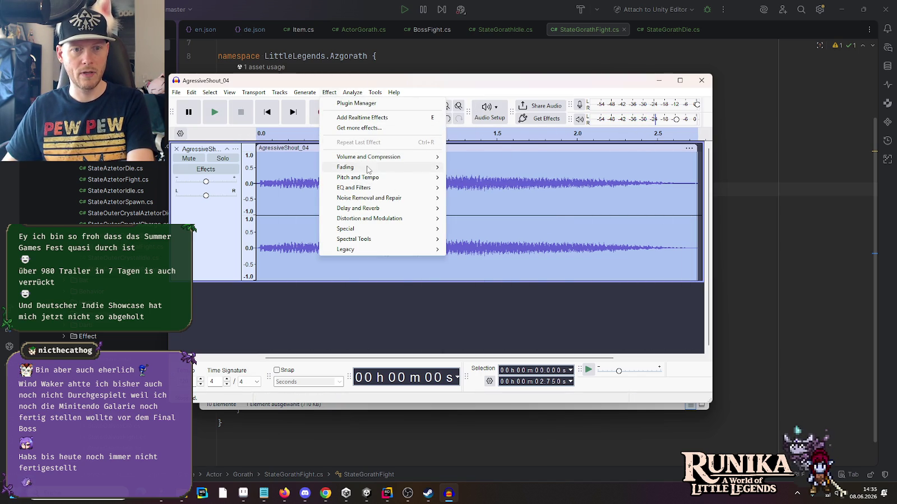
pyautogui.moveTo(368, 168)
pyautogui.moveTo(392, 157)
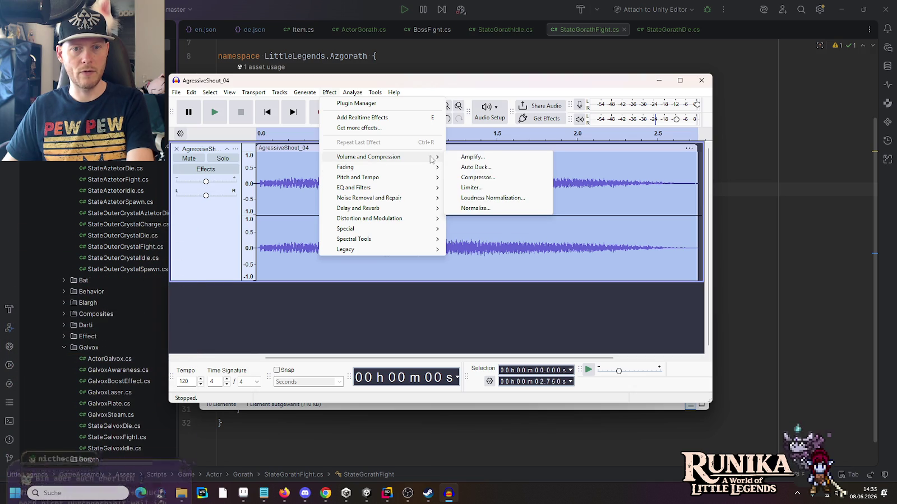
pyautogui.click(479, 209)
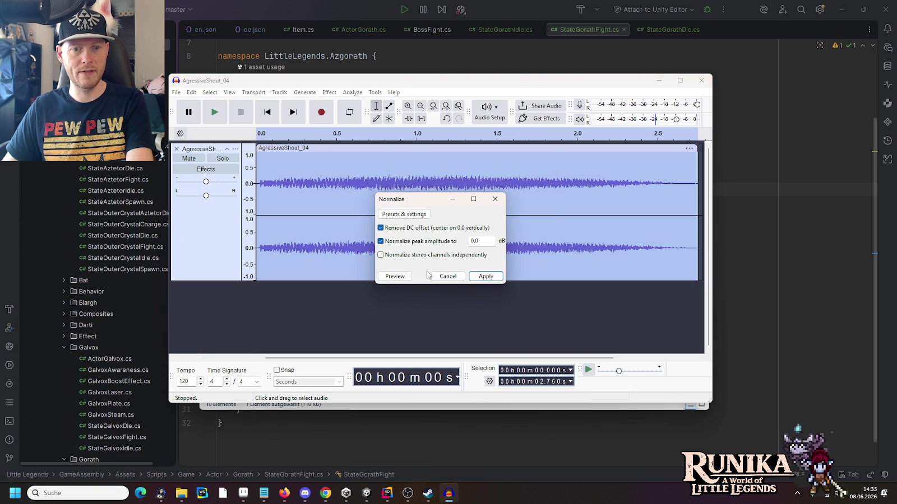
pyautogui.click(482, 277)
pyautogui.click(225, 122)
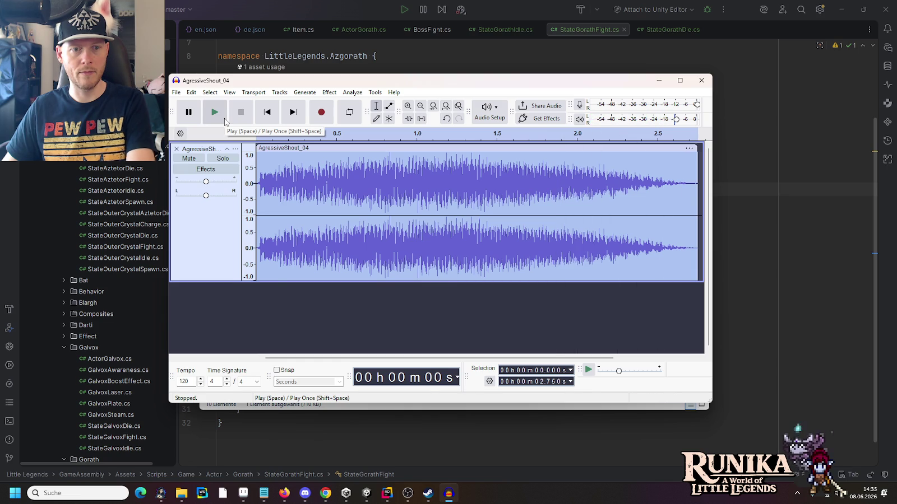
pyautogui.click(344, 94)
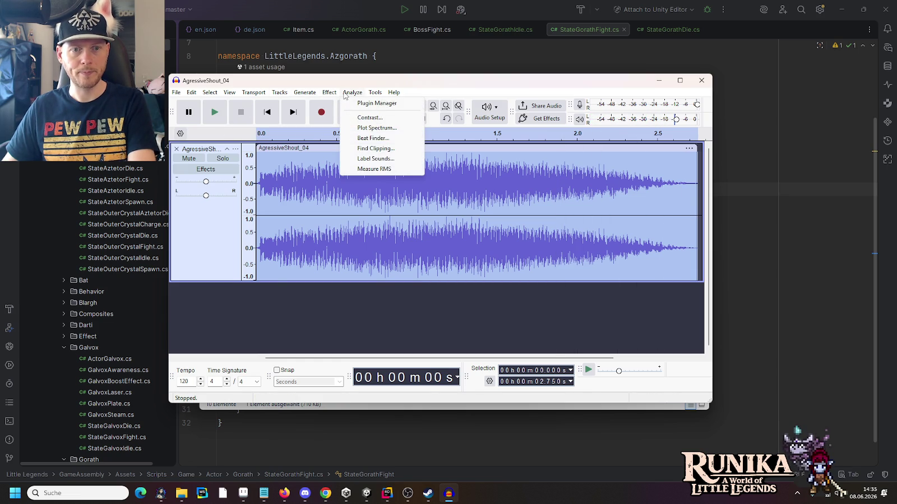
# In the Bass and Treble effect, preview the shout with treble raised.
pyautogui.moveTo(336, 96)
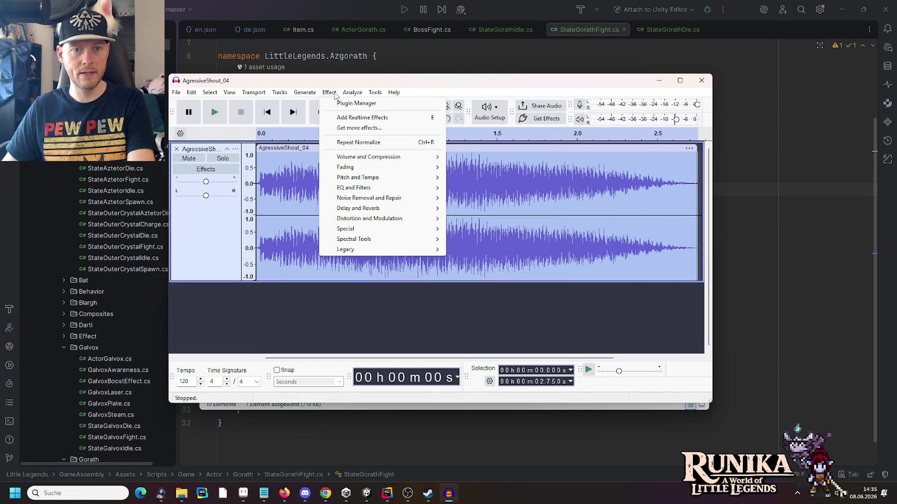
pyautogui.moveTo(380, 190)
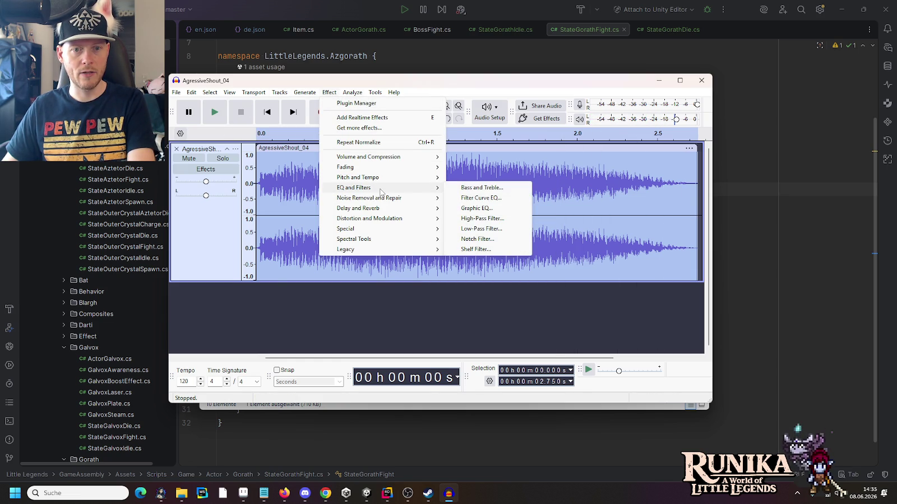
pyautogui.click(508, 189)
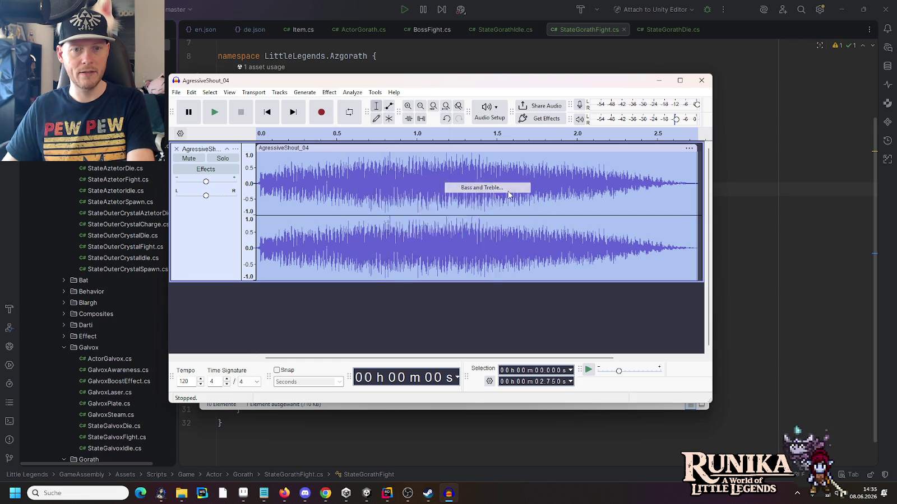
pyautogui.click(392, 298)
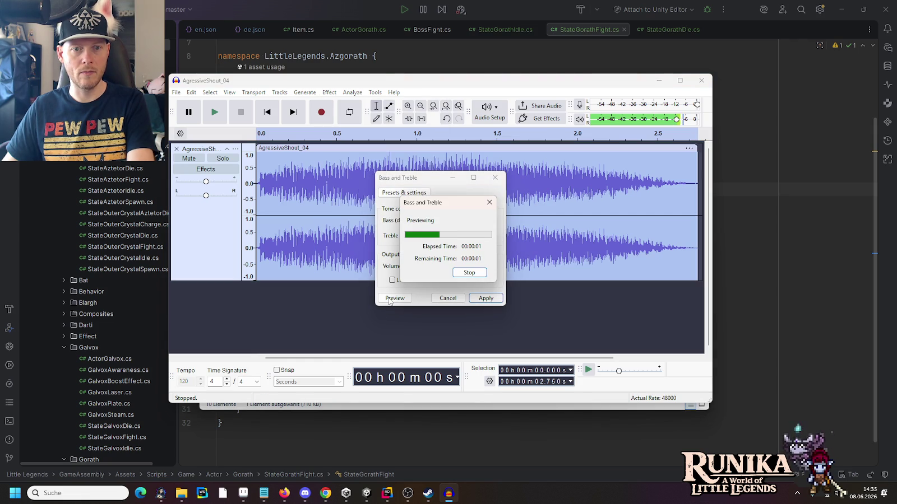
pyautogui.click(429, 220)
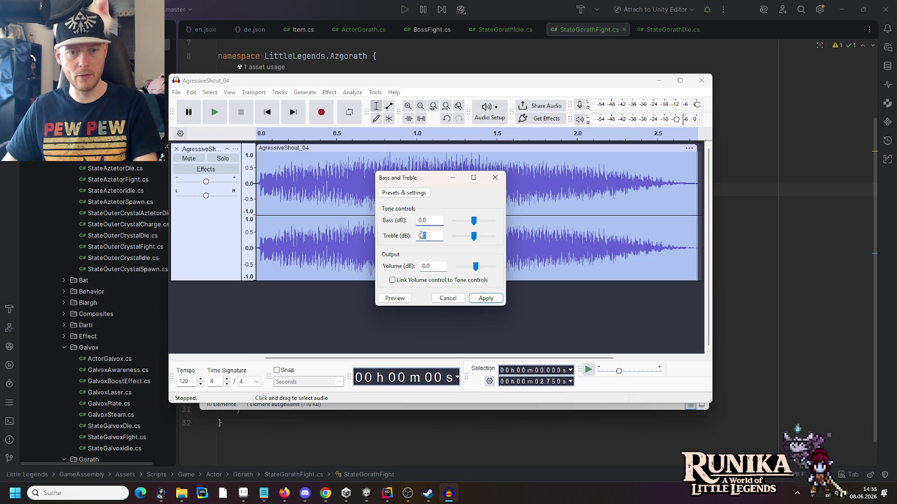
pyautogui.write('6')
pyautogui.click(393, 299)
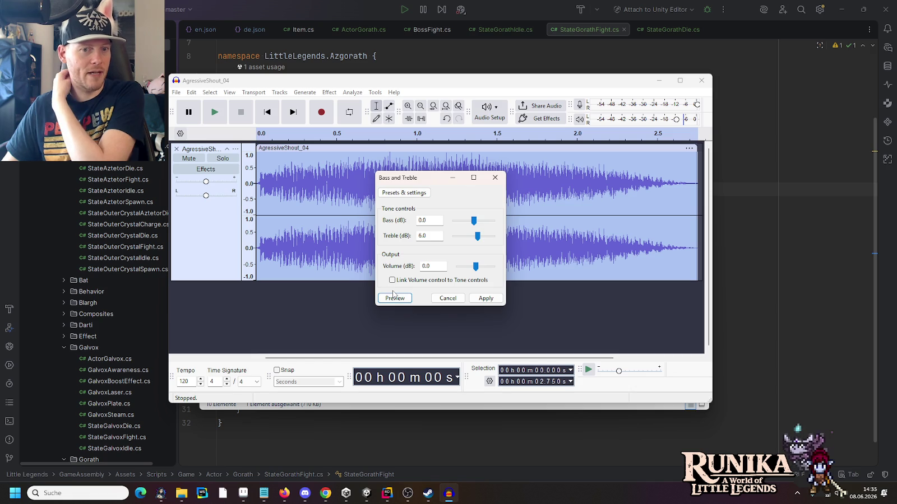
pyautogui.moveTo(432, 222); pyautogui.dragTo(392, 224)
pyautogui.write('6')
pyautogui.click(394, 300)
pyautogui.click(394, 299)
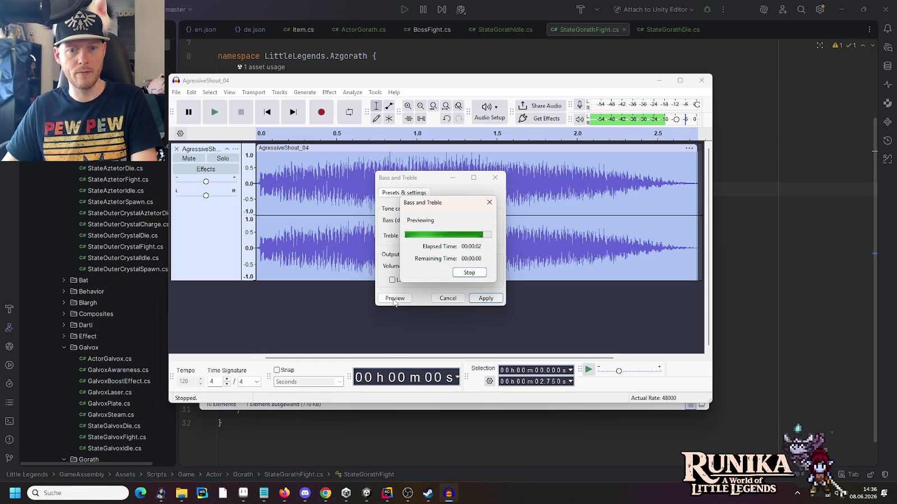
# Reset treble to 0.0 dB, set bass to 6.0 dB, preview and apply.
pyautogui.moveTo(432, 236); pyautogui.dragTo(417, 238)
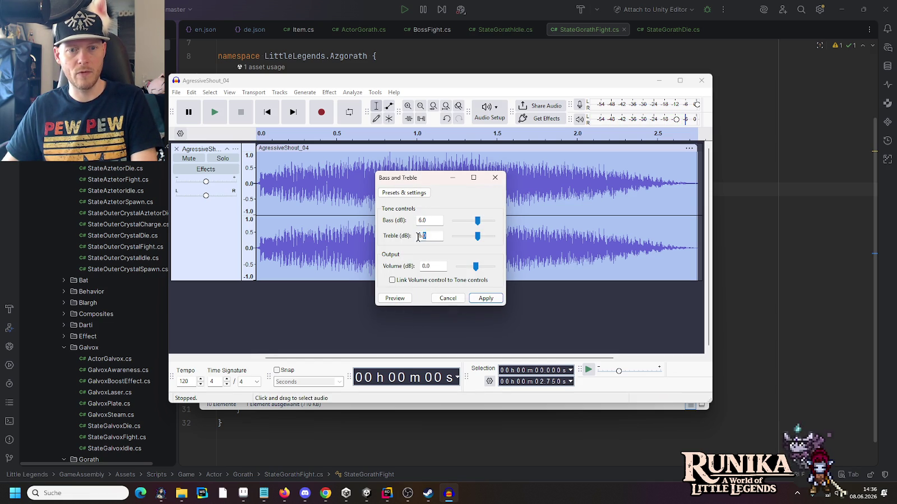
pyautogui.click(387, 300)
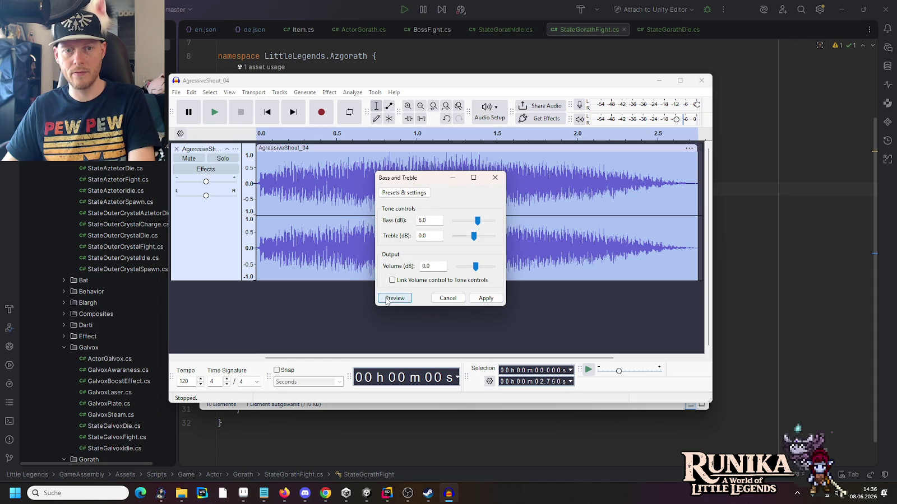
pyautogui.moveTo(434, 222); pyautogui.dragTo(371, 220)
pyautogui.click(388, 298)
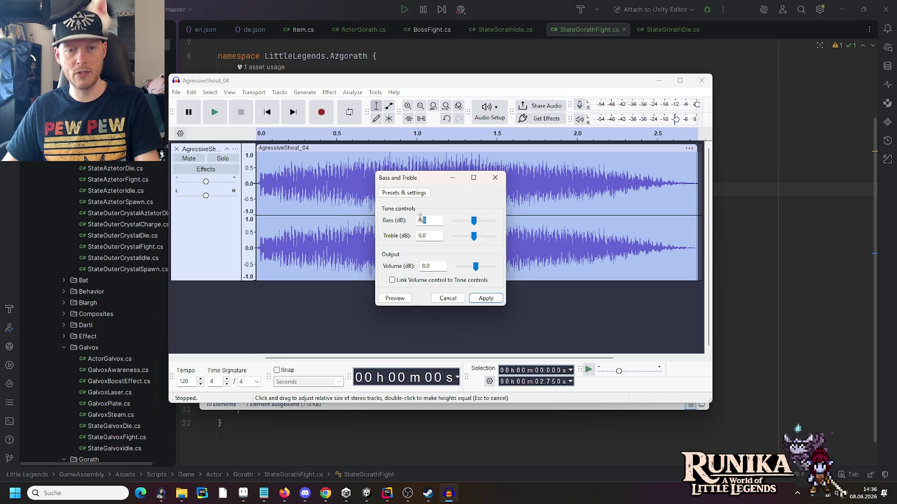
pyautogui.write('6')
pyautogui.click(392, 299)
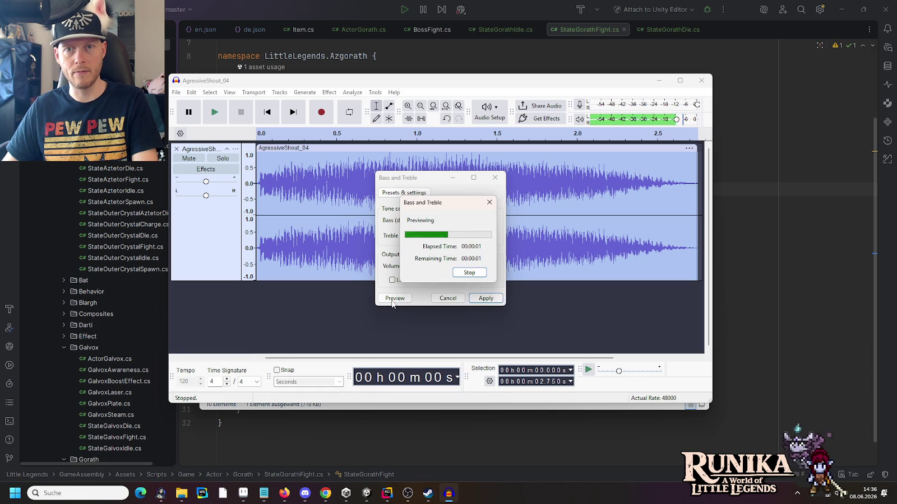
pyautogui.click(474, 302)
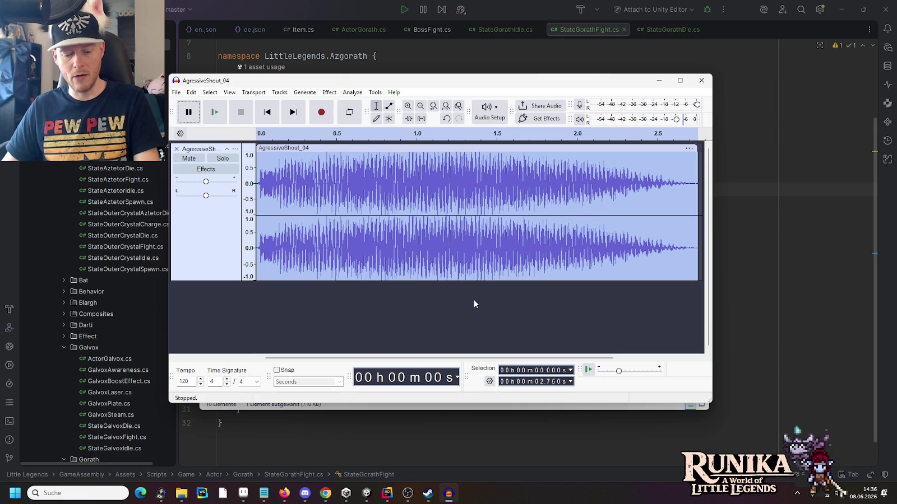
# Undo the bass boost, look through the Effect menu, then switch to the web browser.
pyautogui.hotkey('ctrl', 'z')
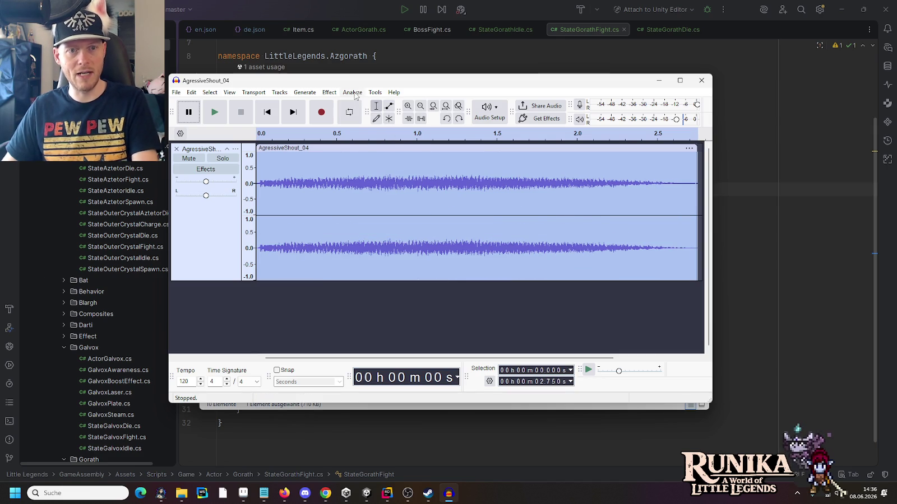
pyautogui.click(352, 92)
pyautogui.moveTo(330, 92)
pyautogui.moveTo(371, 190)
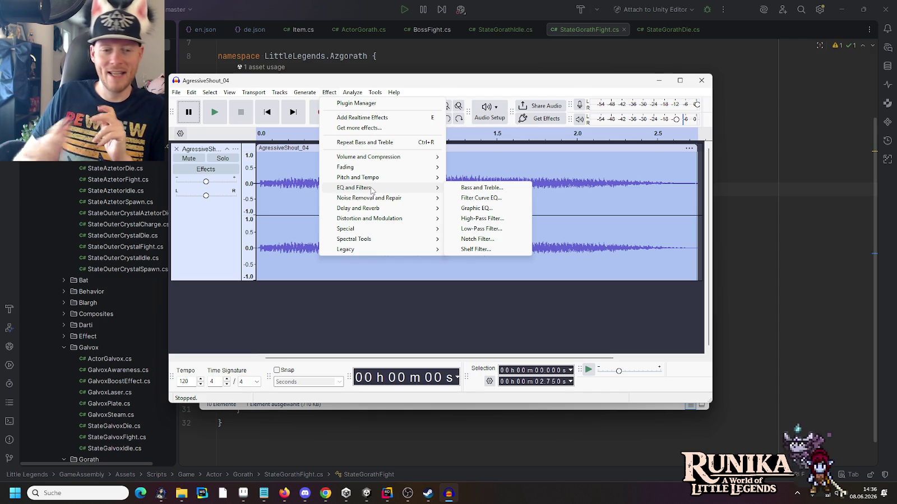
pyautogui.click(320, 499)
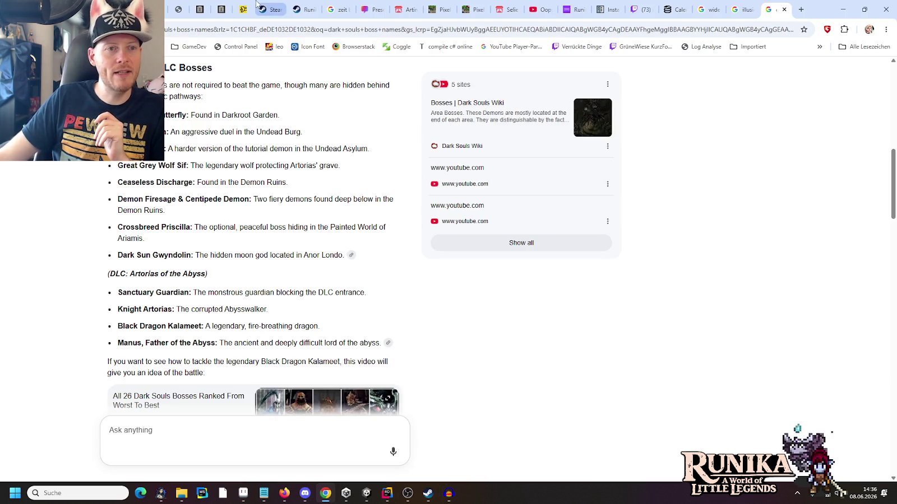
# Scroll through and reload the padSoft developer page on Steam, then minimize the browser.
pyautogui.click(263, 8)
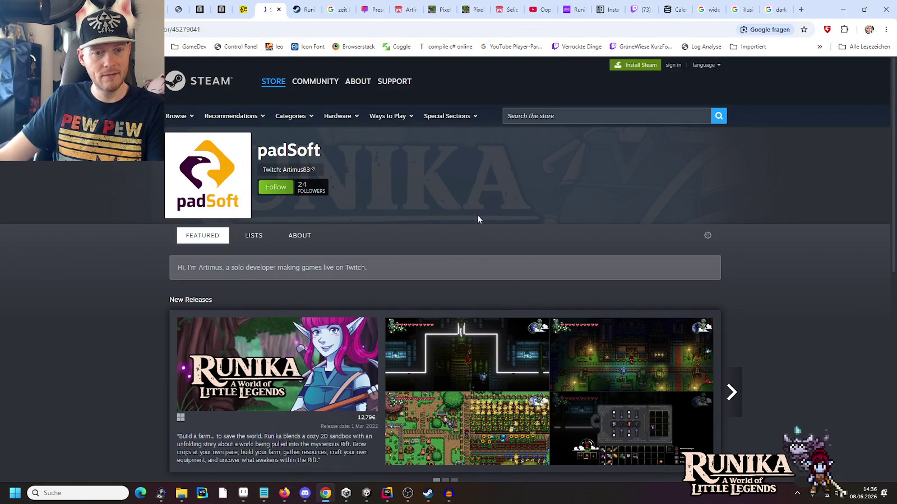
pyautogui.scroll(-3, 499, 235)
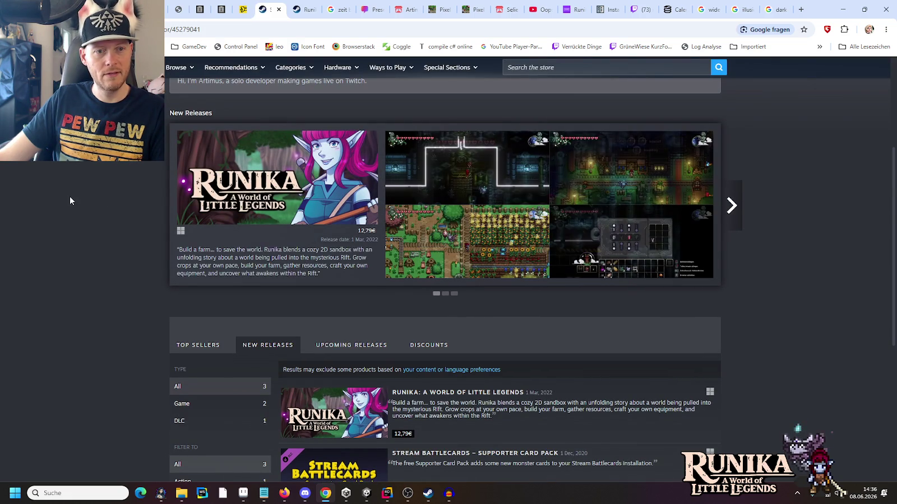
pyautogui.scroll(-2, 69, 200)
pyautogui.scroll(5, 70, 200)
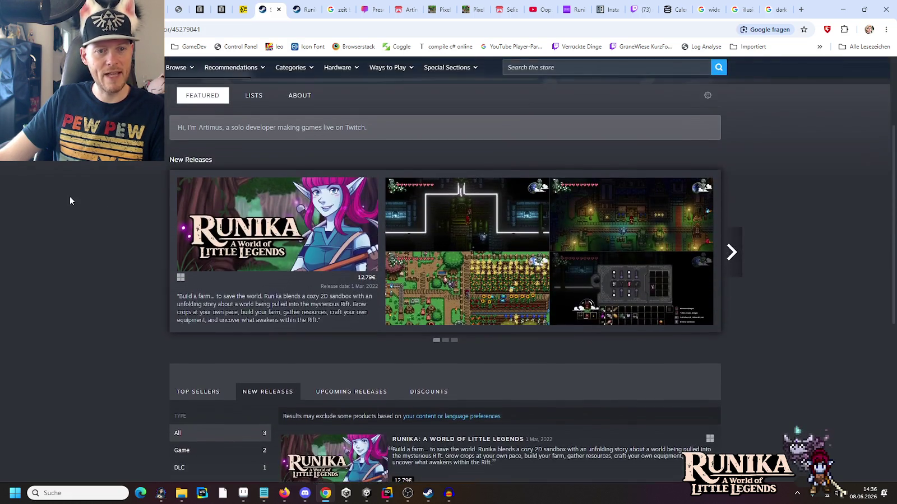
pyautogui.press('F5')
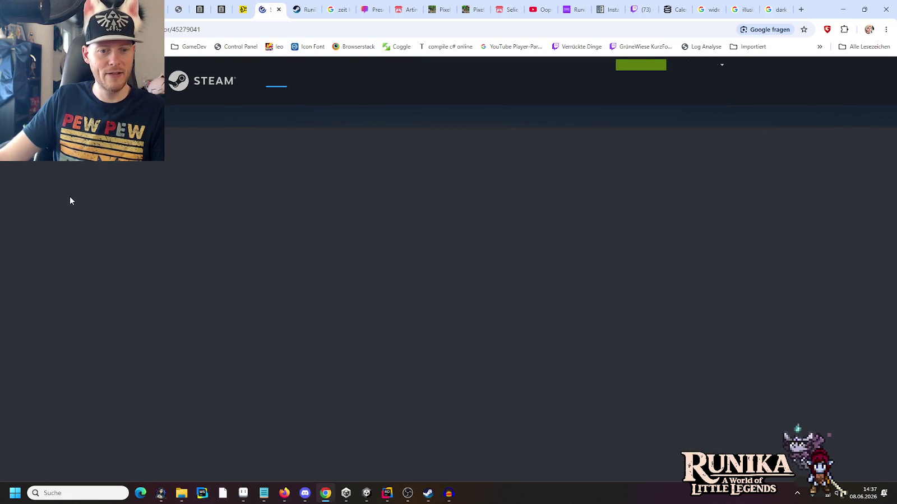
pyautogui.click(843, 9)
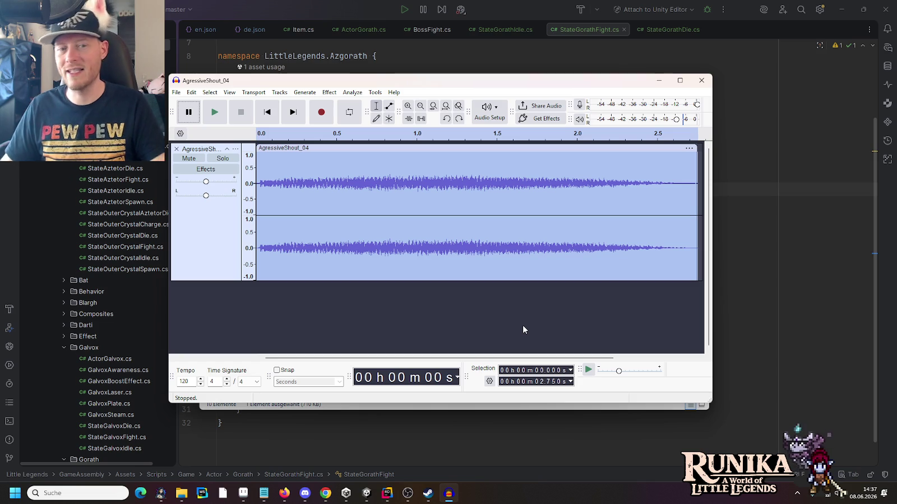
# Preview and apply a 6.0 dB bass, 0.0 dB treble boost to AgressiveShout_04.
pyautogui.click(351, 92)
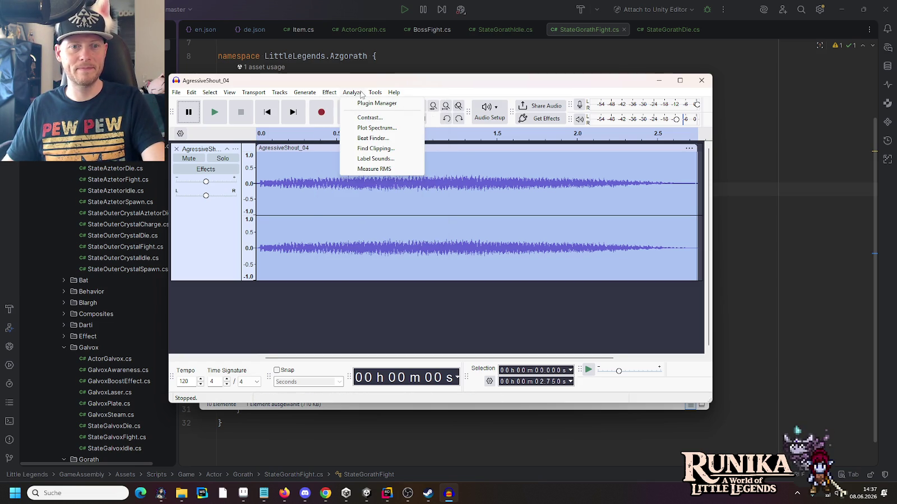
pyautogui.moveTo(334, 94)
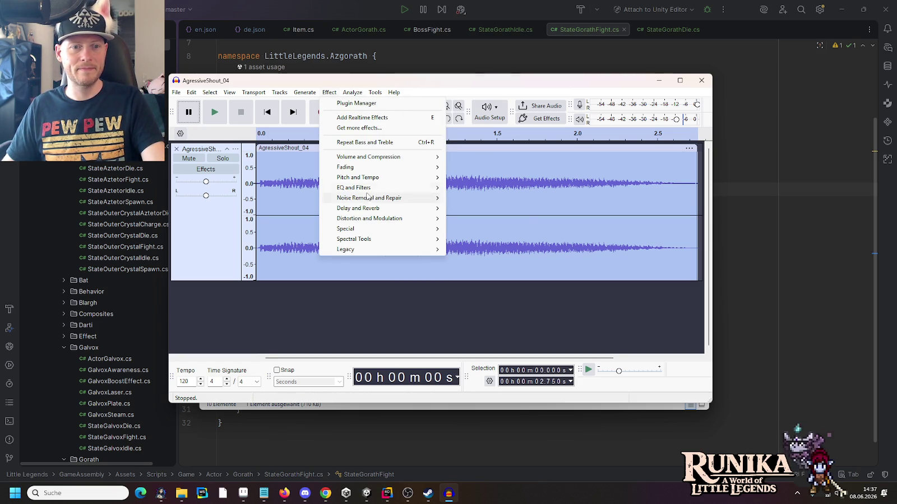
pyautogui.moveTo(370, 188)
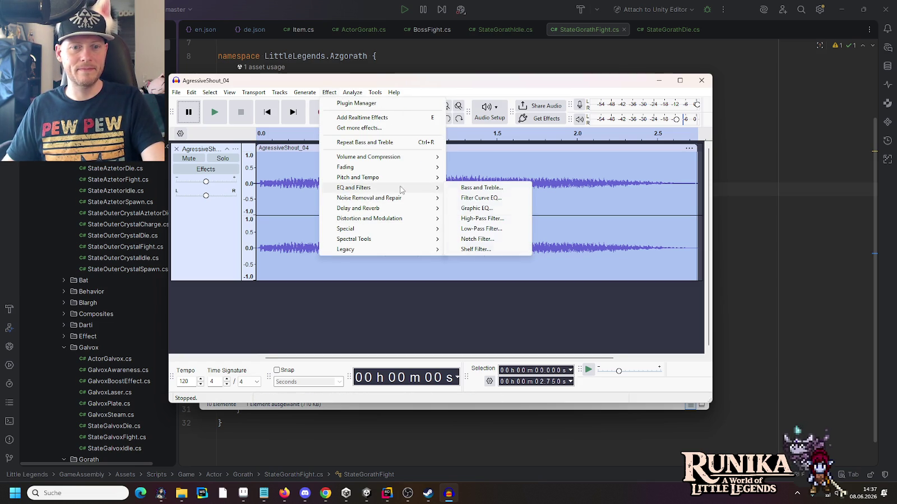
pyautogui.click(485, 189)
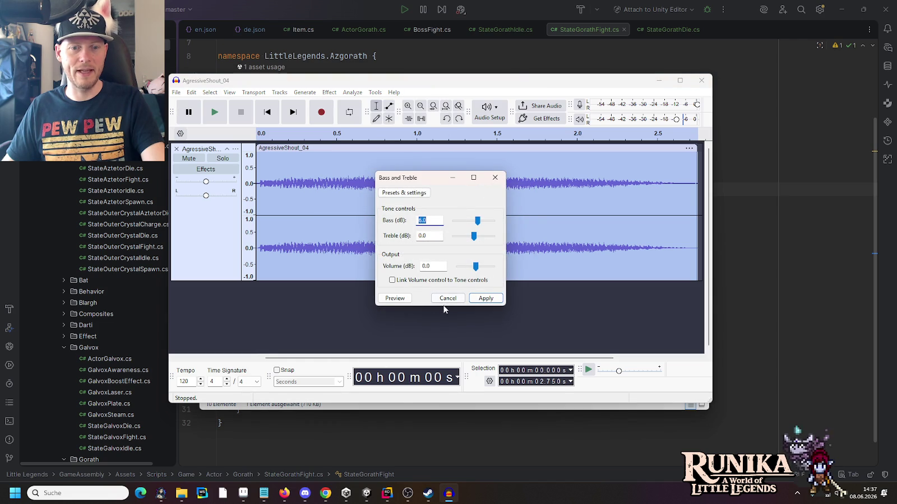
pyautogui.click(395, 300)
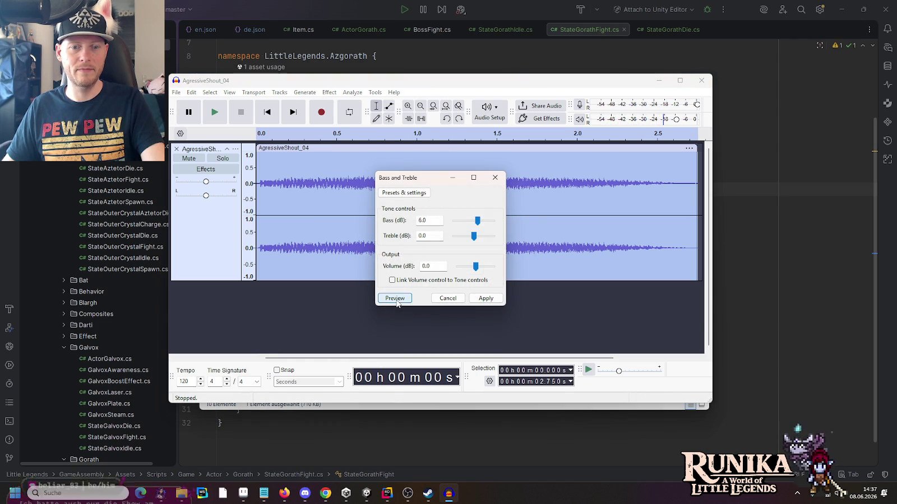
pyautogui.click(499, 301)
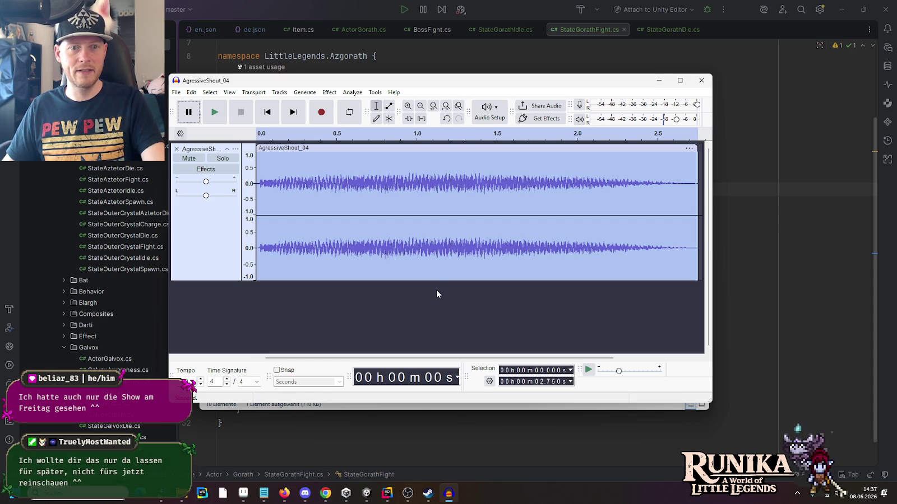
pyautogui.click(352, 93)
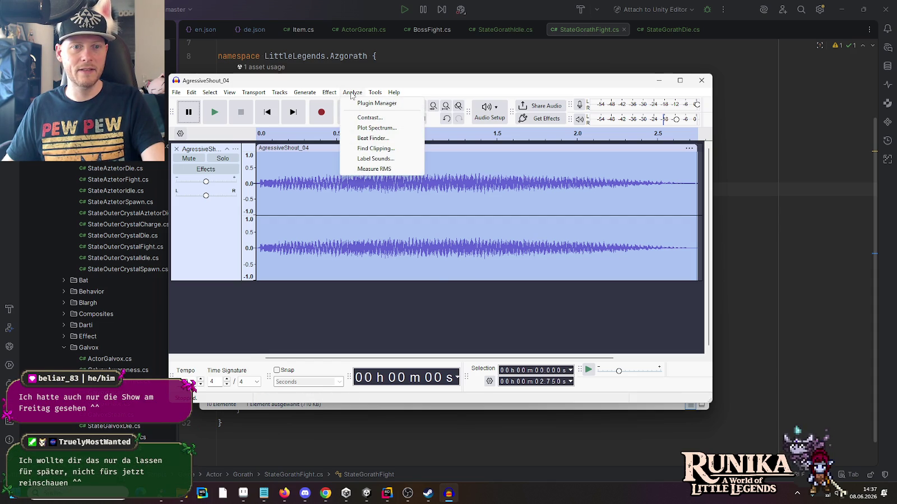
# Browse the Fading effects, then bring up the Pitch and Tempo submenu.
pyautogui.moveTo(334, 95)
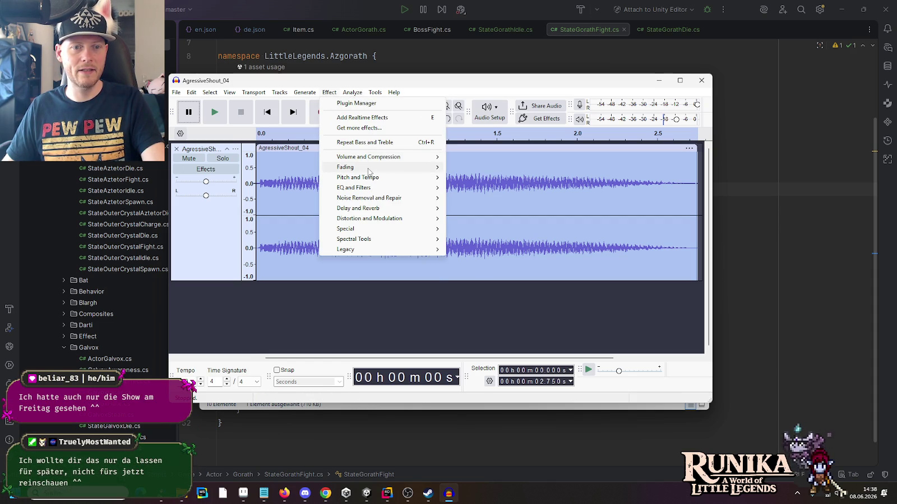
pyautogui.moveTo(369, 171)
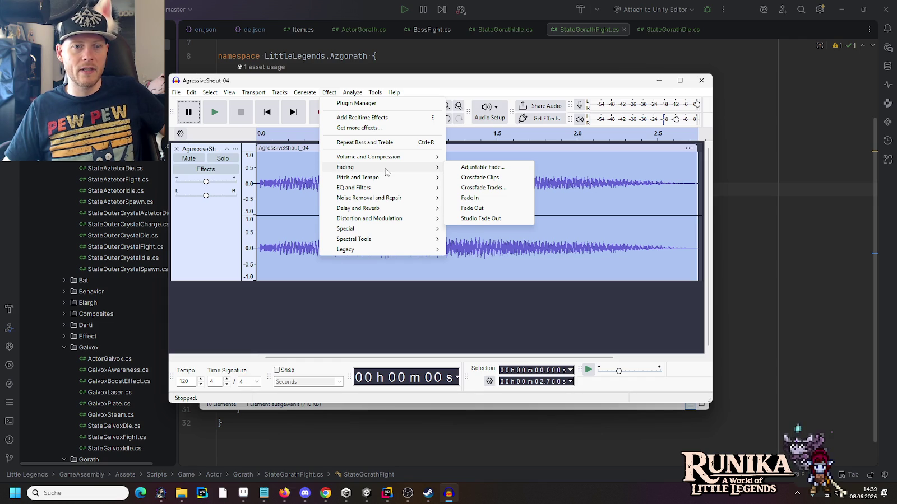
pyautogui.moveTo(381, 181)
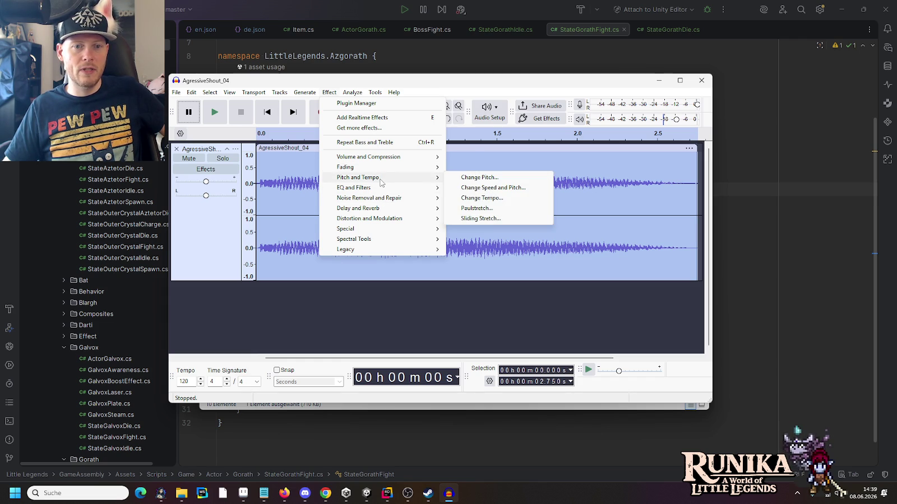
pyautogui.click(474, 178)
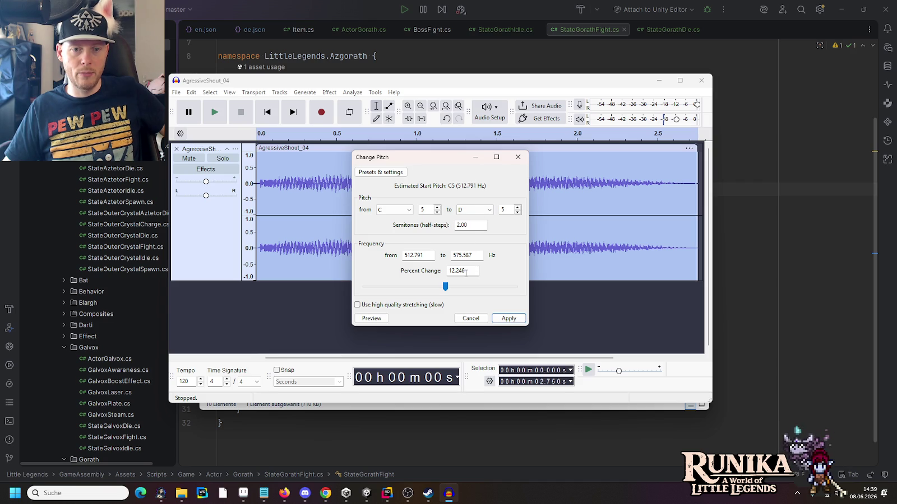
pyautogui.click(378, 321)
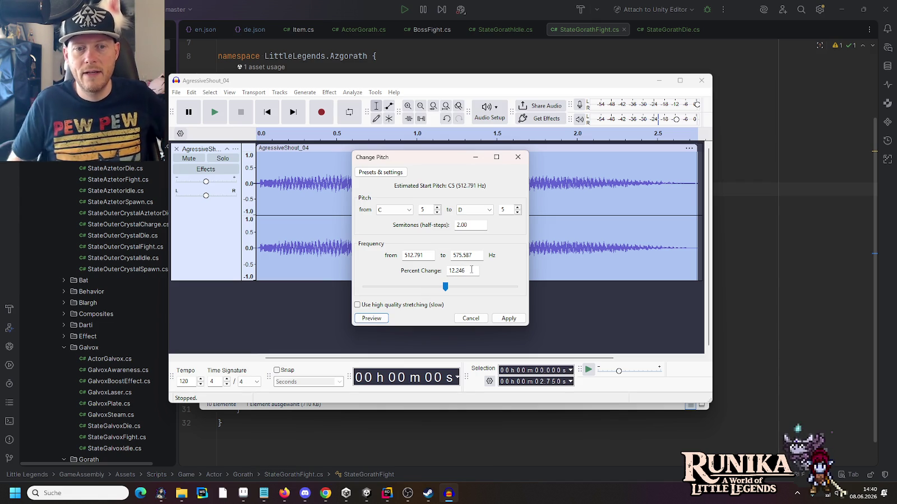
pyautogui.doubleClick(472, 270)
pyautogui.press('BackSpace')
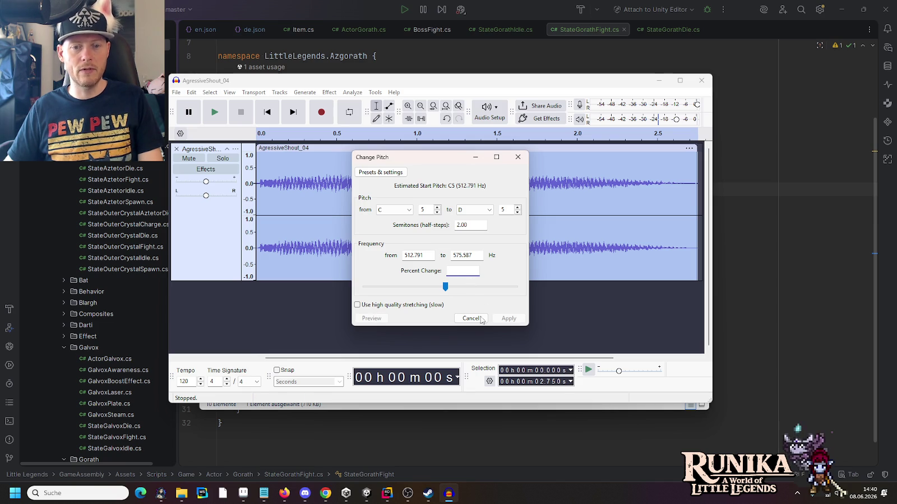
pyautogui.click(481, 320)
pyautogui.click(213, 118)
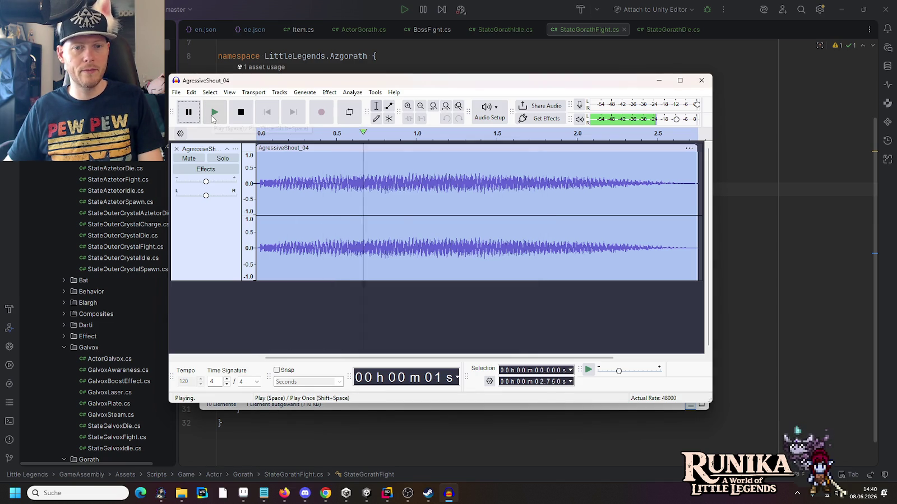
pyautogui.click(352, 93)
pyautogui.click(351, 93)
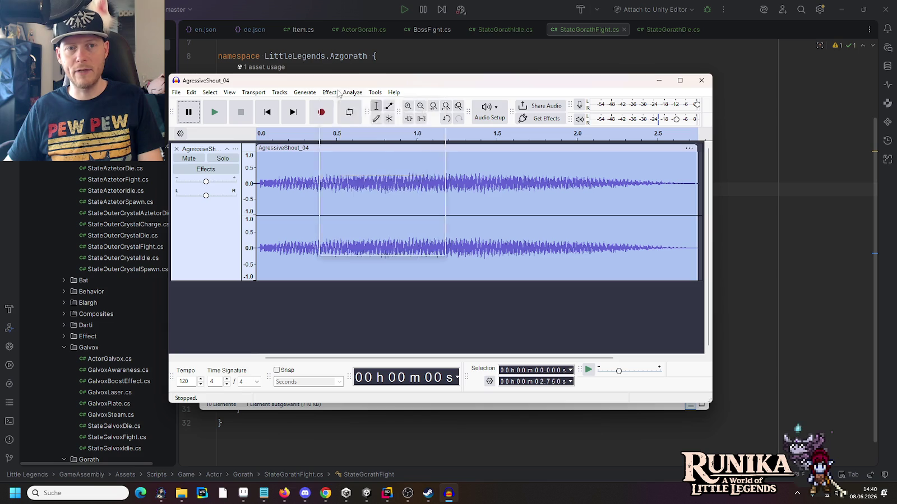
pyautogui.click(338, 92)
pyautogui.moveTo(392, 177)
pyautogui.click(468, 177)
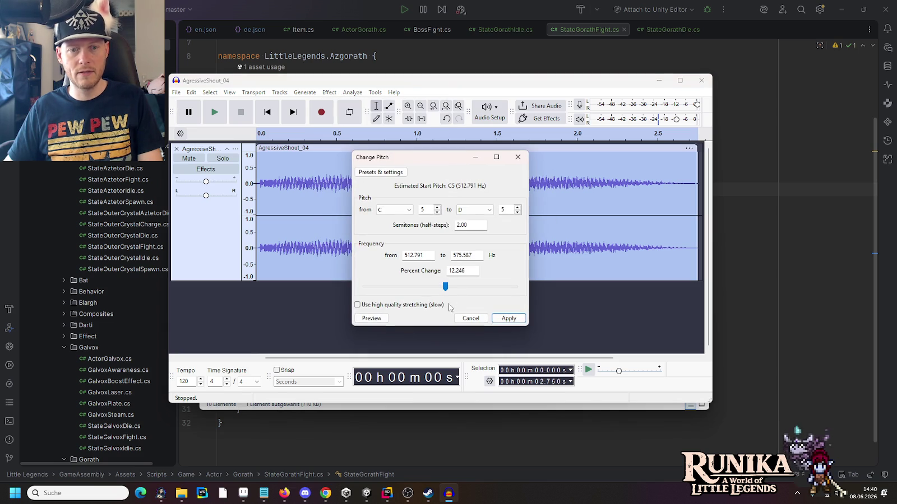
pyautogui.doubleClick(463, 270)
pyautogui.write('0')
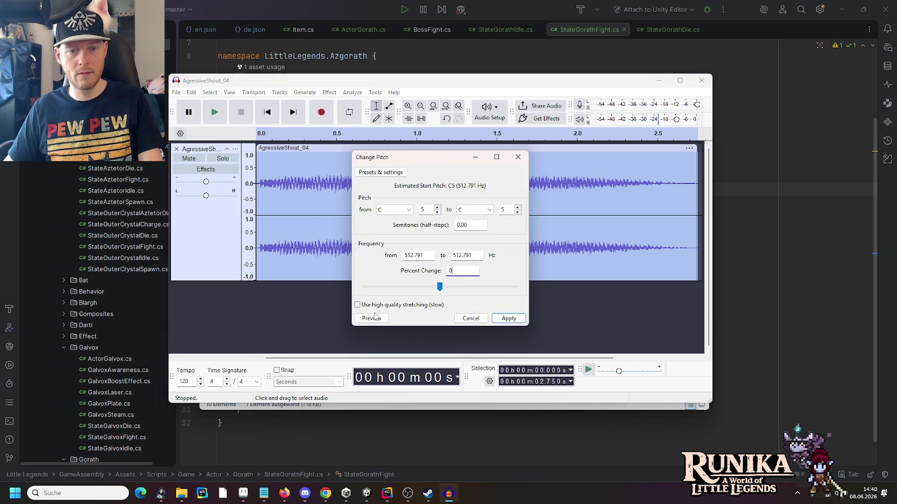
pyautogui.click(373, 318)
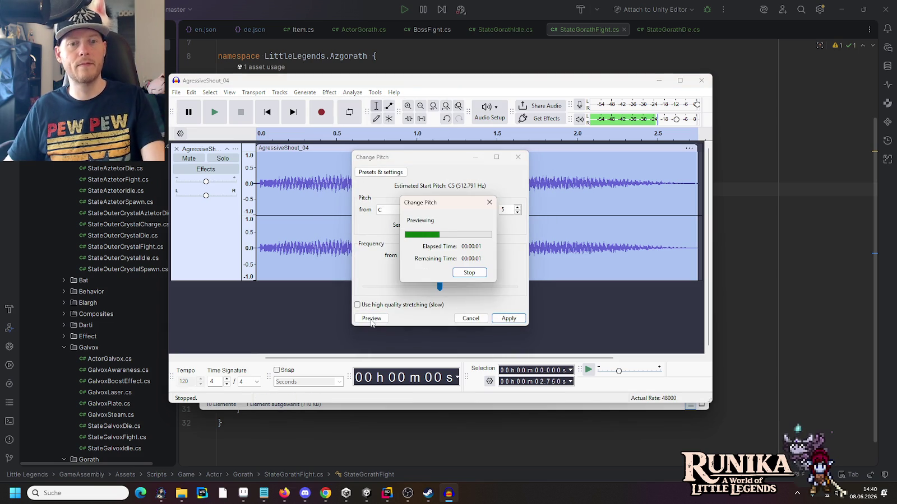
pyautogui.doubleClick(462, 271)
pyautogui.write('12.246')
pyautogui.click(372, 318)
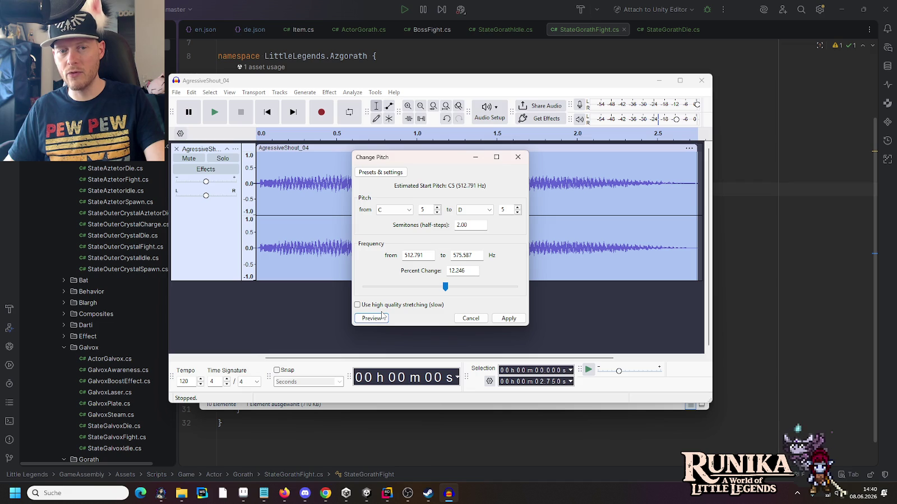
pyautogui.click(470, 318)
pyautogui.click(353, 93)
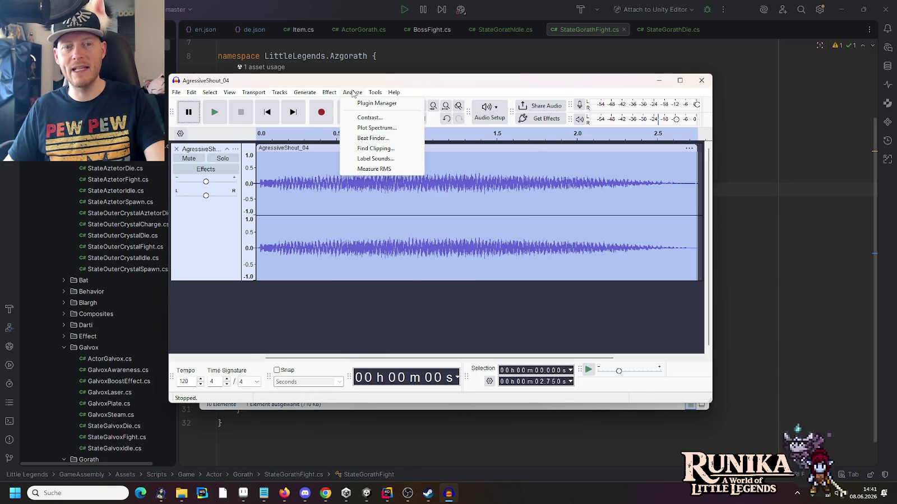
pyautogui.moveTo(332, 94)
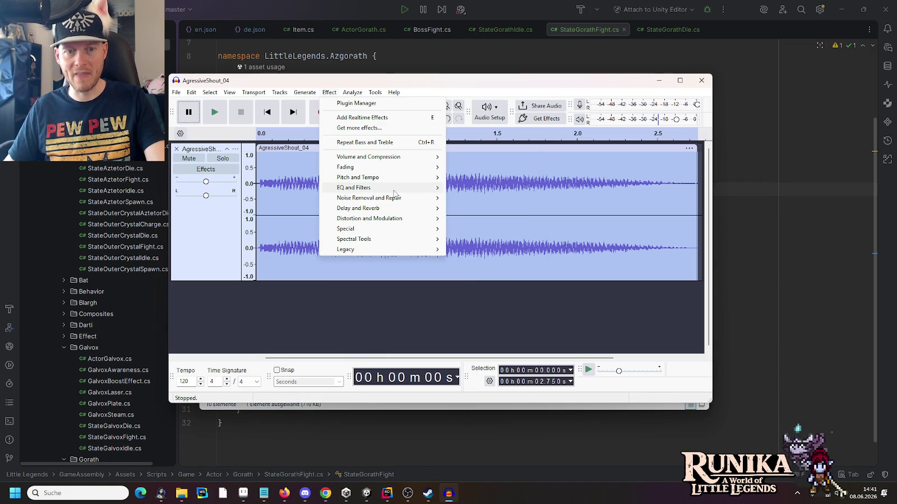
pyautogui.moveTo(394, 193)
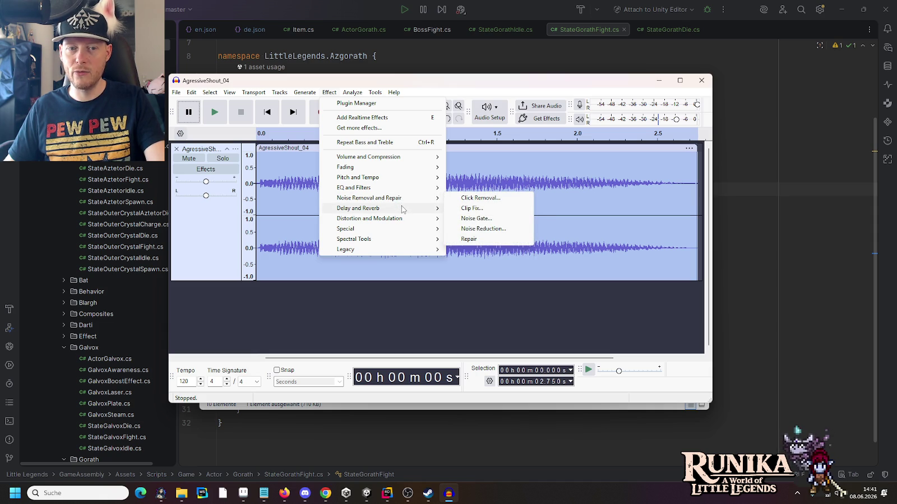
pyautogui.moveTo(429, 210)
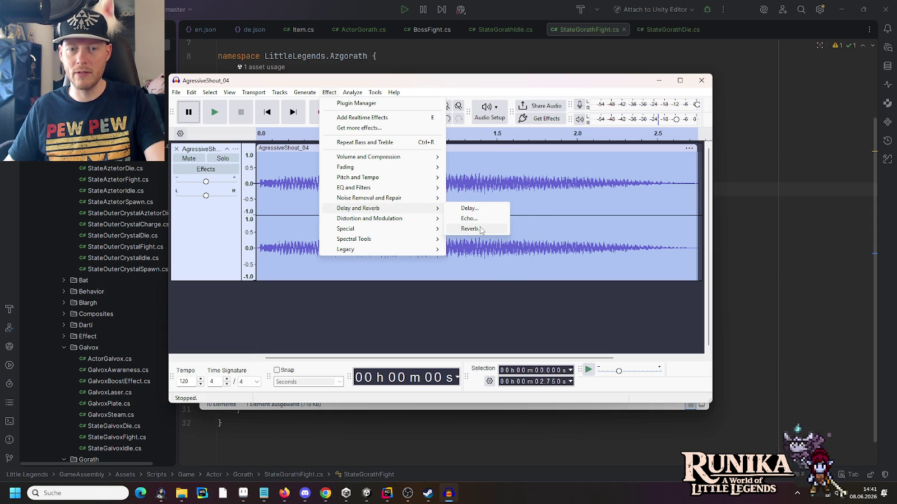
pyautogui.click(480, 229)
pyautogui.click(406, 331)
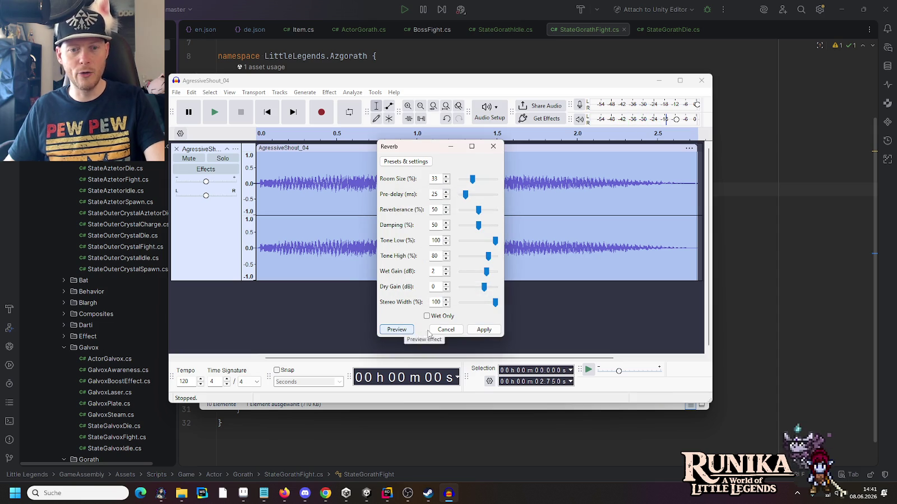
pyautogui.click(446, 330)
pyautogui.click(332, 94)
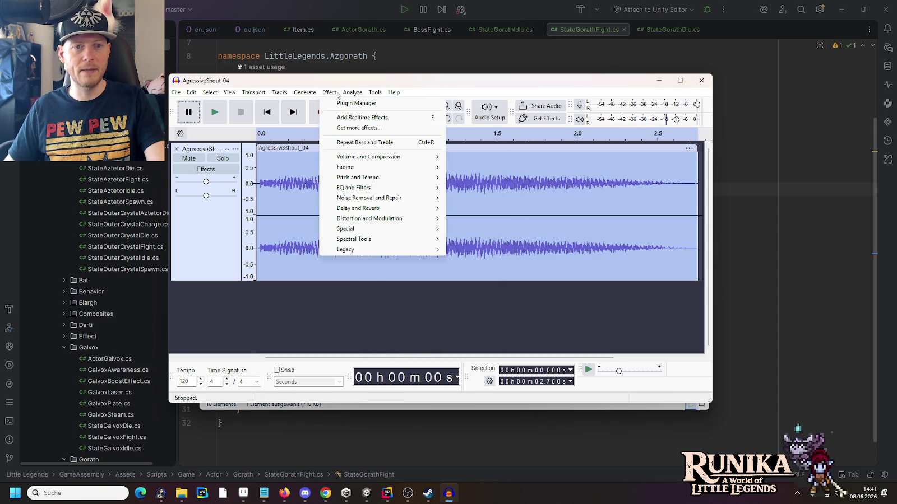
pyautogui.moveTo(385, 213)
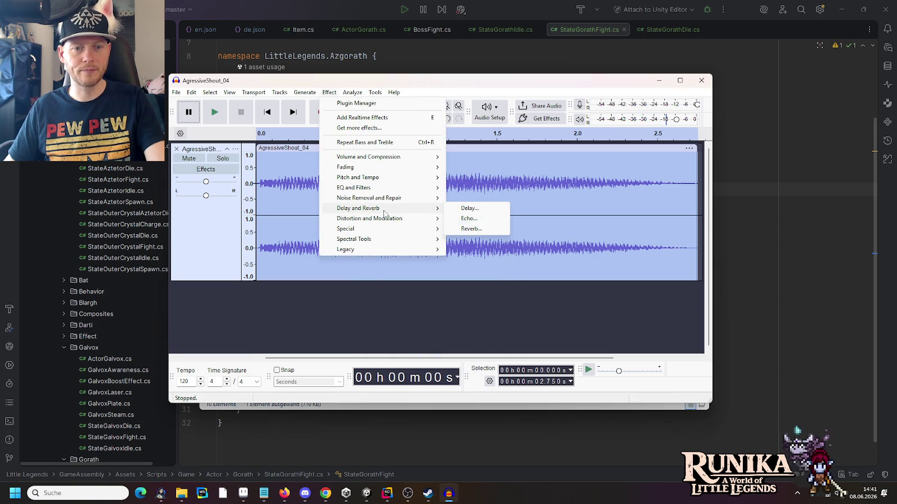
pyautogui.click(470, 218)
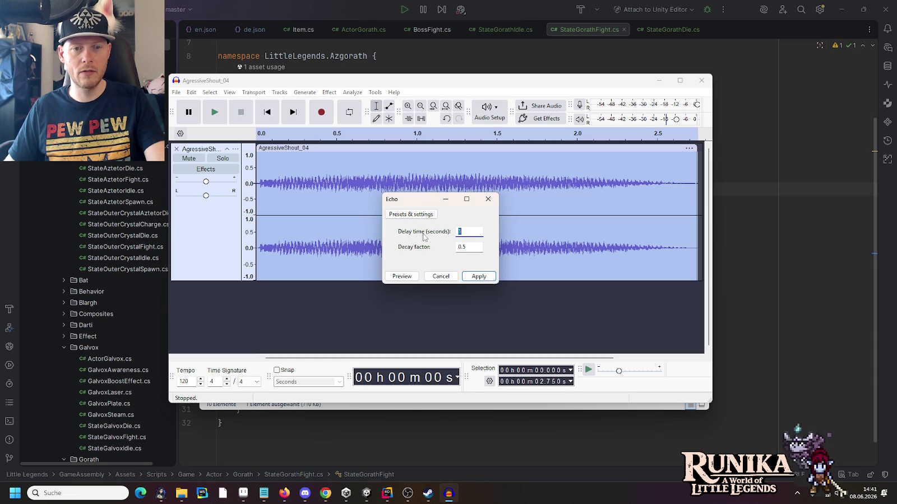
pyautogui.click(402, 276)
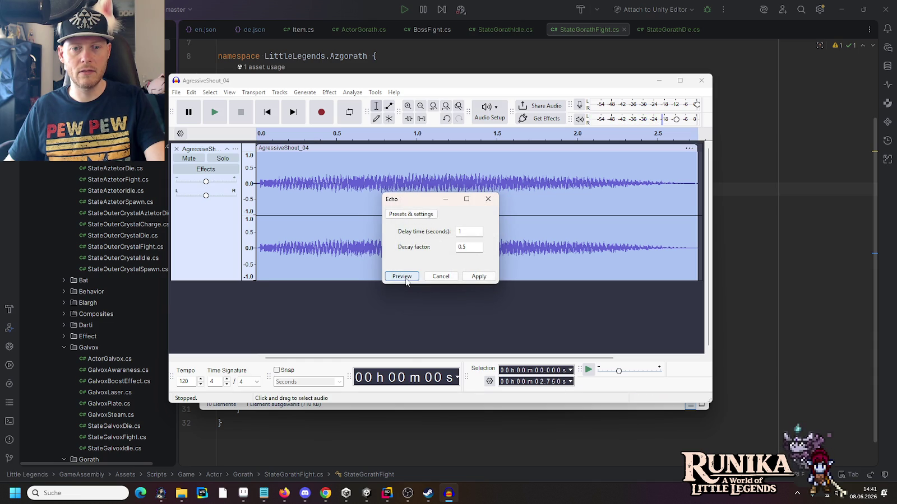
pyautogui.moveTo(468, 231); pyautogui.dragTo(457, 231)
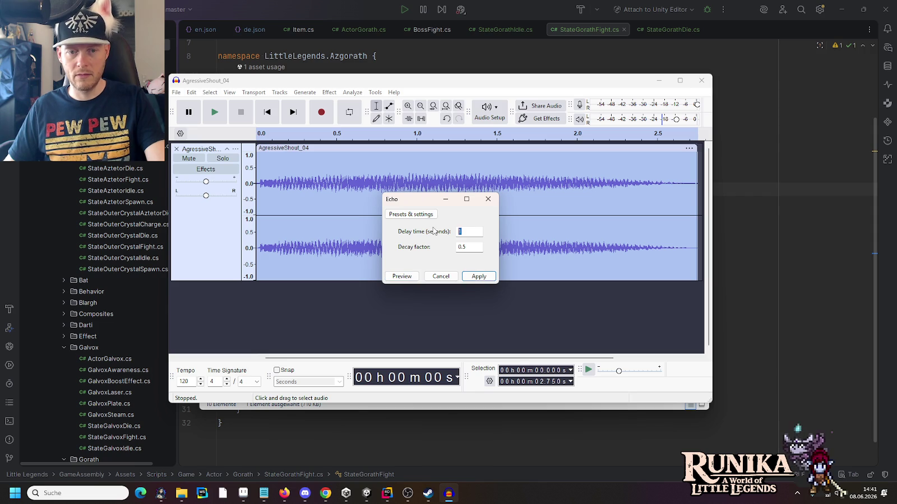
pyautogui.click(488, 199)
pyautogui.moveTo(181, 493)
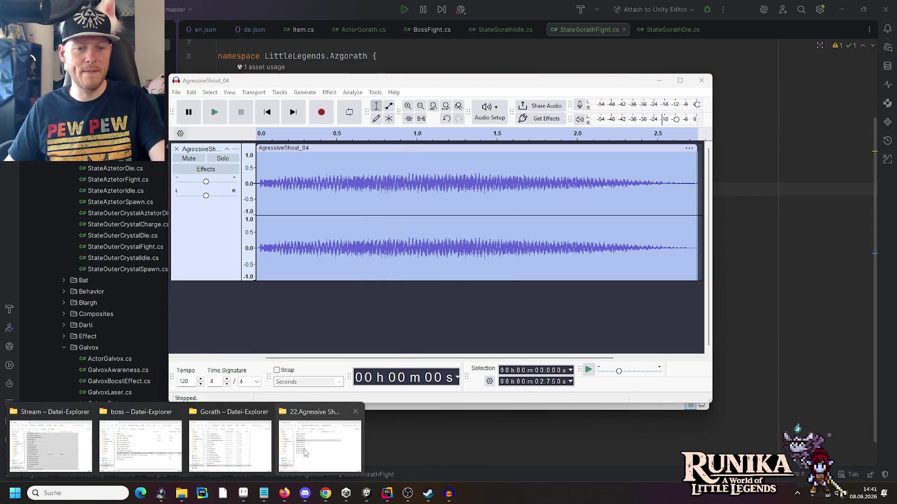
# Play AgressiveShout_08, _09 and _10 from the 22.Agressive Shout folder.
pyautogui.moveTo(312, 446)
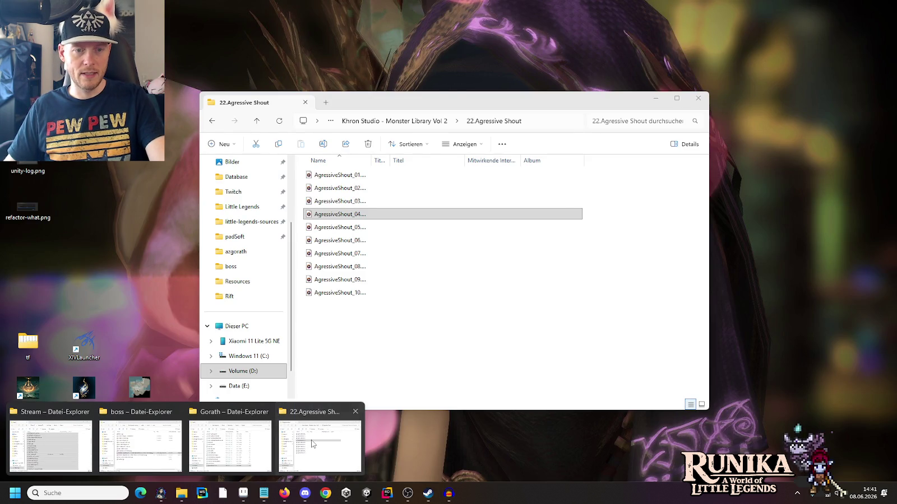
pyautogui.click(312, 444)
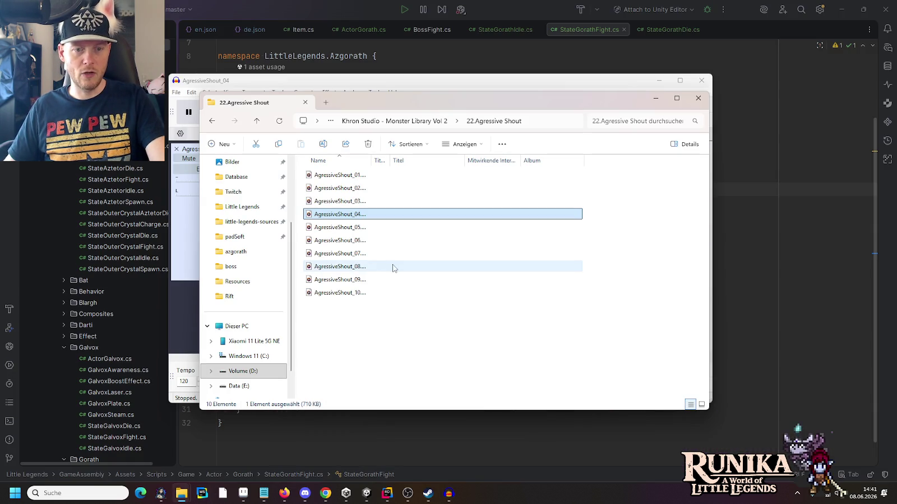
pyautogui.click(350, 268)
pyautogui.doubleClick(351, 268)
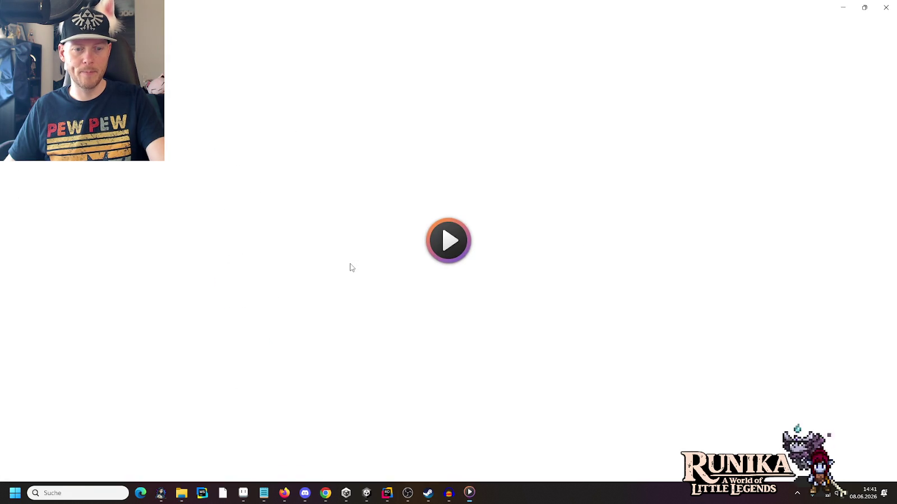
pyautogui.hotkey('alt', 'Tab')
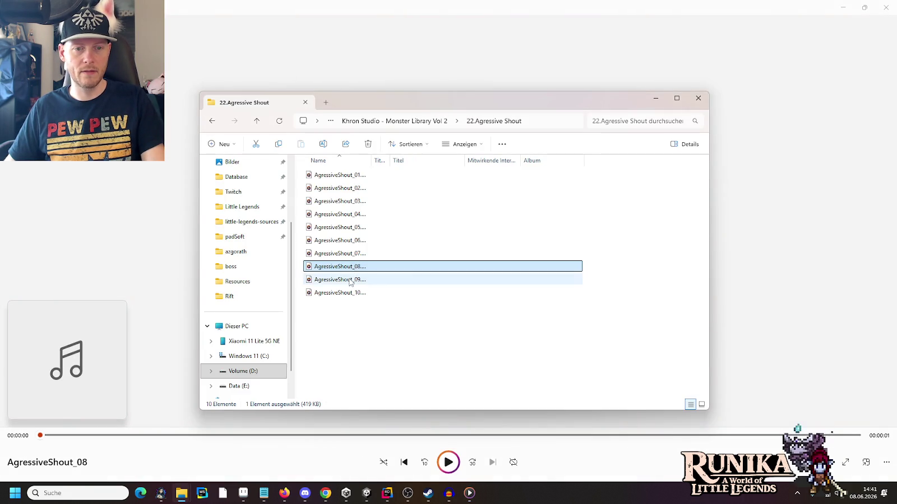
pyautogui.doubleClick(349, 282)
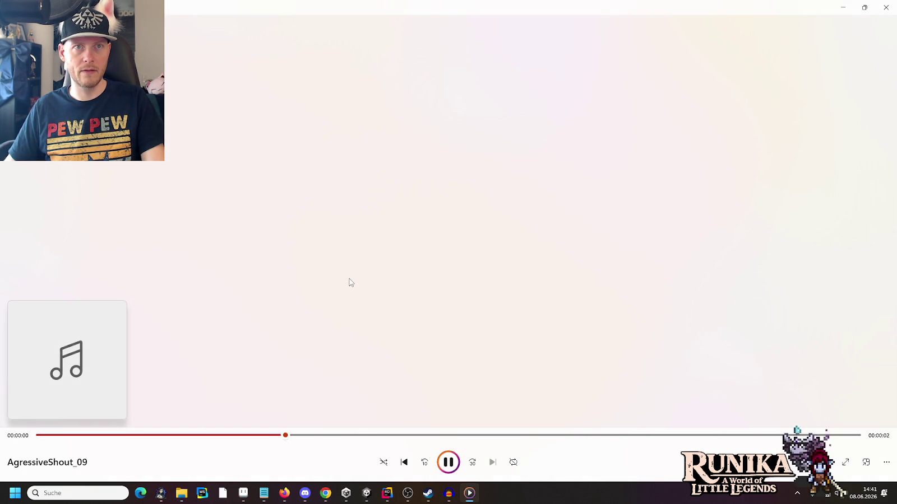
pyautogui.hotkey('alt', 'Tab')
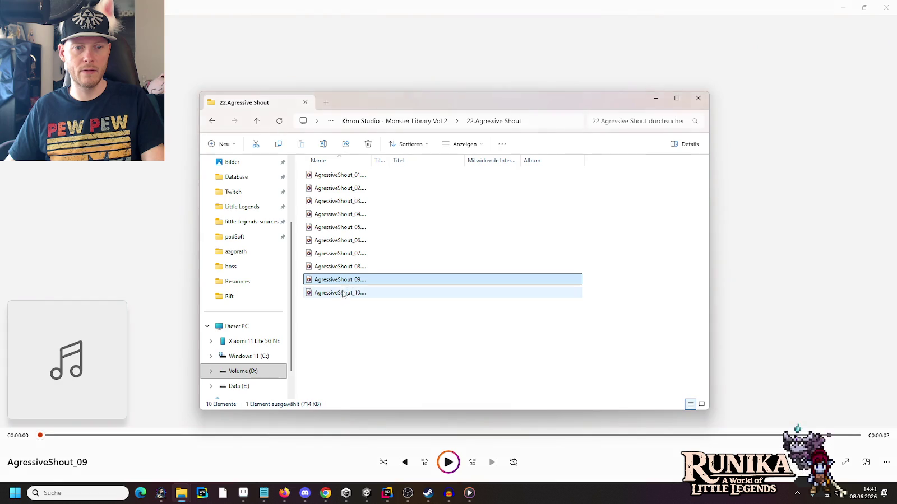
pyautogui.doubleClick(344, 293)
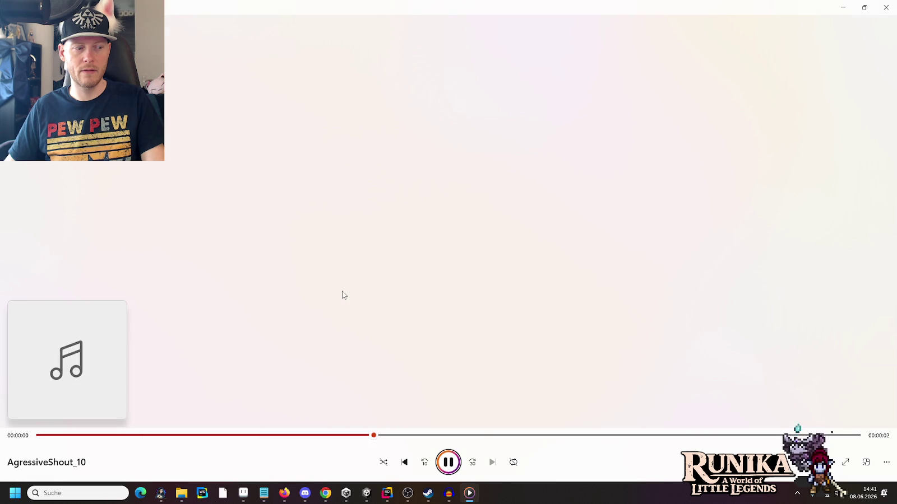
pyautogui.hotkey('alt', 'Tab')
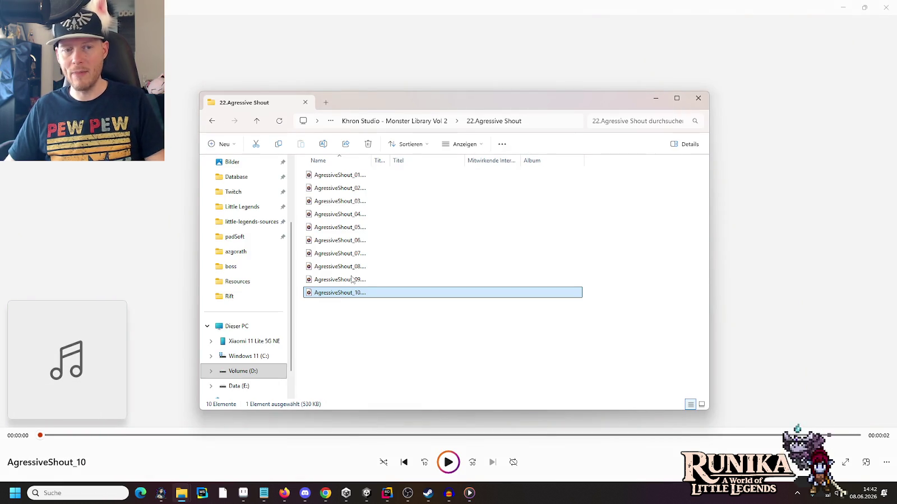
# Go up to Monster Library Vol 2 and open the 23.Death folder.
pyautogui.click(431, 122)
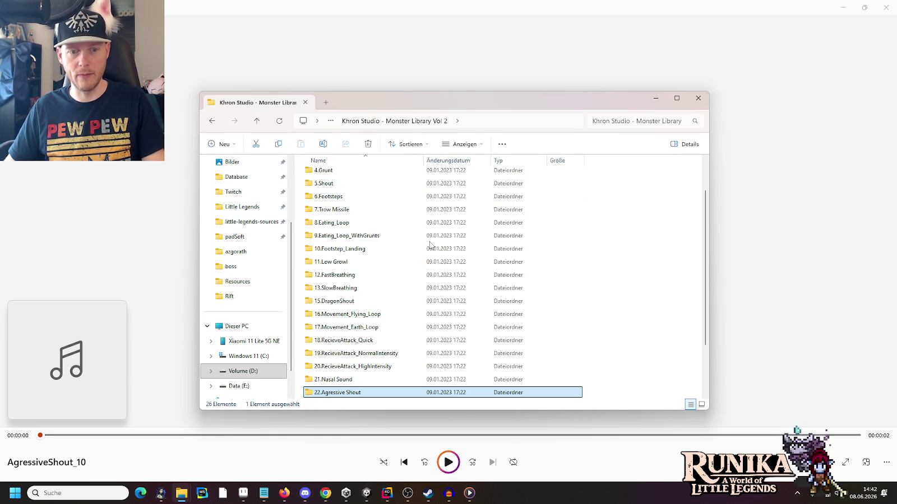
pyautogui.scroll(-2, 429, 246)
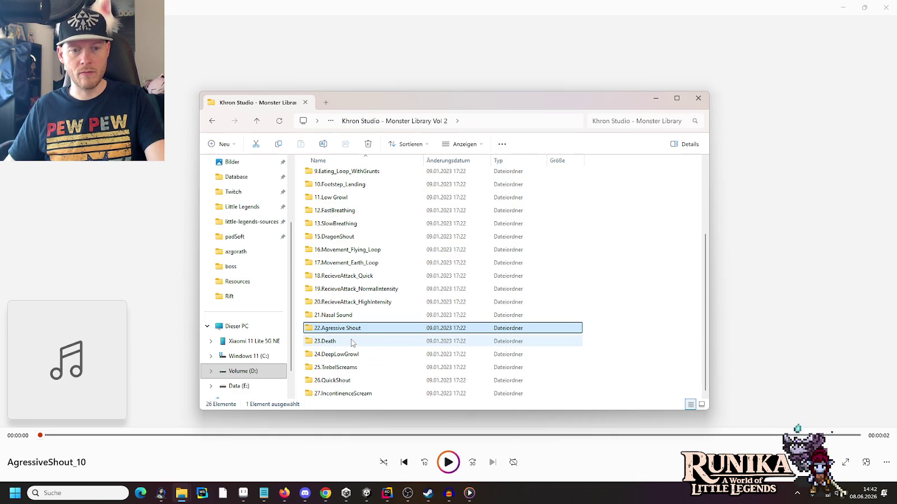
pyautogui.doubleClick(351, 341)
# Play all four Death clips in Media Player, then go back up to Monster Library Vol 2.
pyautogui.moveTo(372, 277); pyautogui.dragTo(332, 175)
pyautogui.rightClick(331, 177)
pyautogui.click(345, 218)
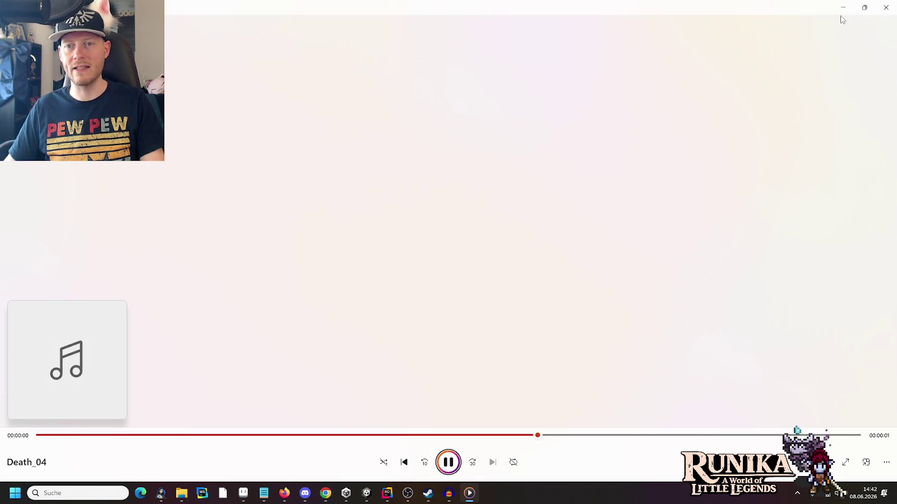
pyautogui.click(880, 4)
pyautogui.click(418, 124)
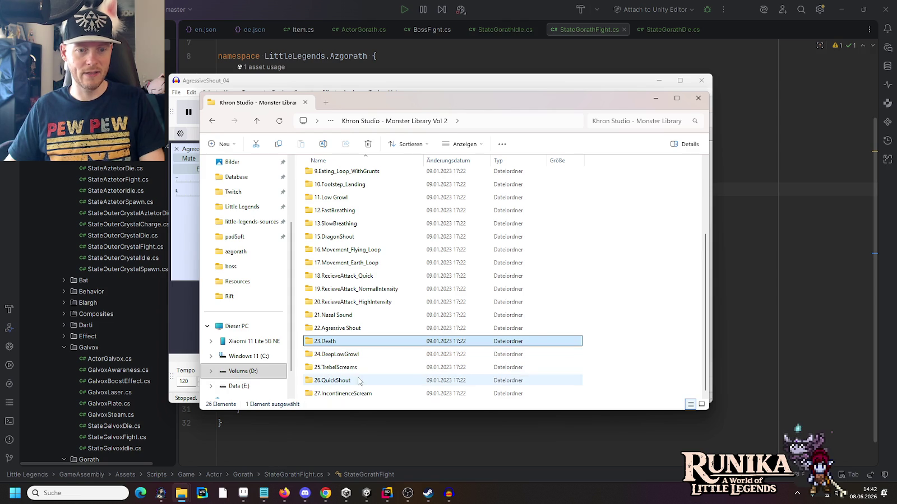
# Play the three clips in 25.TrebelScreams, then return to Monster Library Vol 2.
pyautogui.doubleClick(362, 367)
pyautogui.moveTo(377, 330); pyautogui.dragTo(335, 166)
pyautogui.rightClick(339, 180)
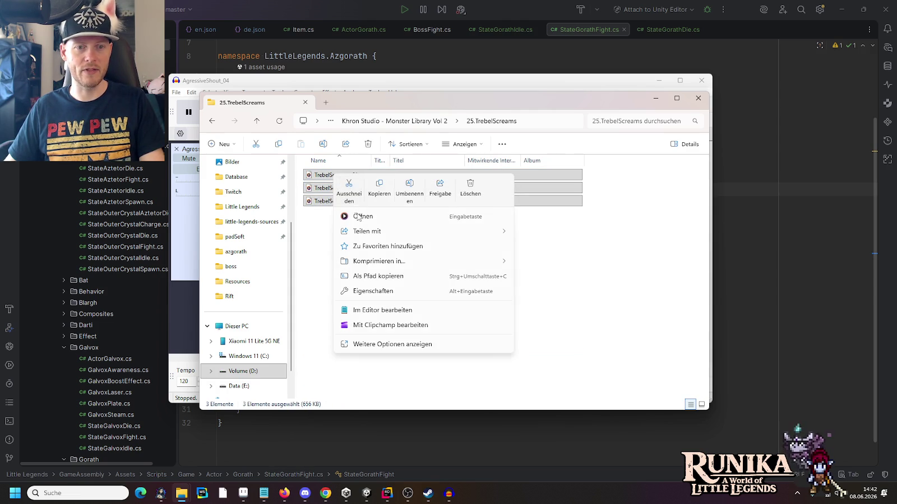
pyautogui.click(359, 217)
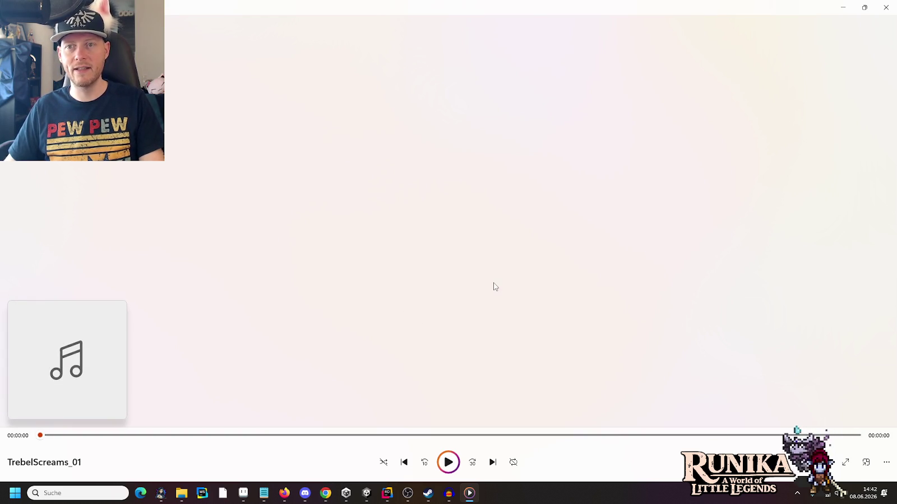
pyautogui.click(886, 7)
pyautogui.click(430, 122)
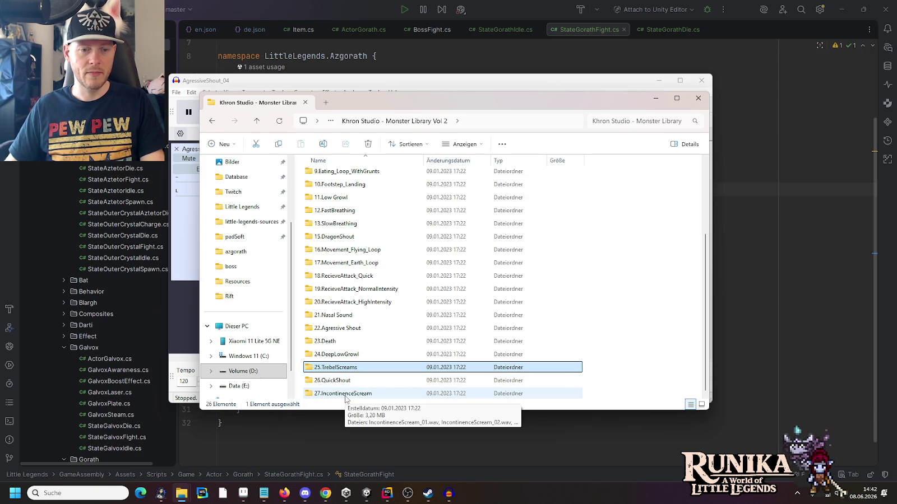
pyautogui.doubleClick(346, 393)
pyautogui.moveTo(385, 342); pyautogui.dragTo(355, 176)
pyautogui.rightClick(356, 176)
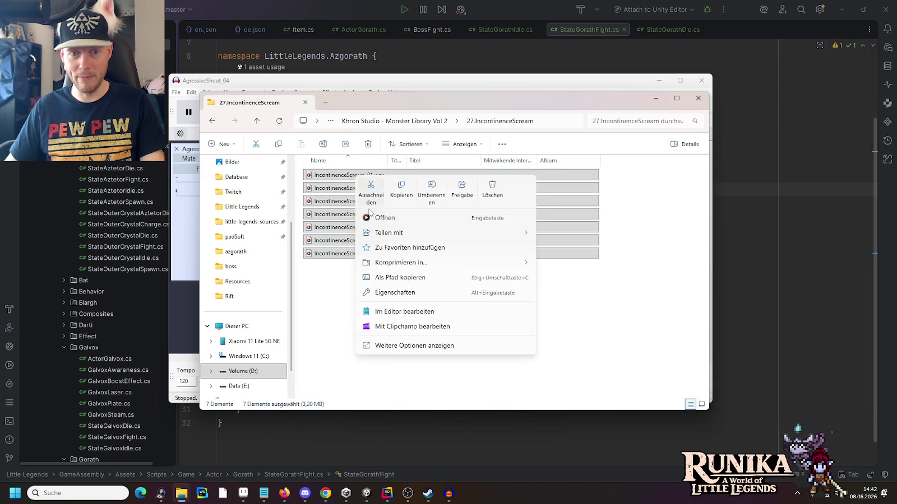
pyautogui.click(375, 217)
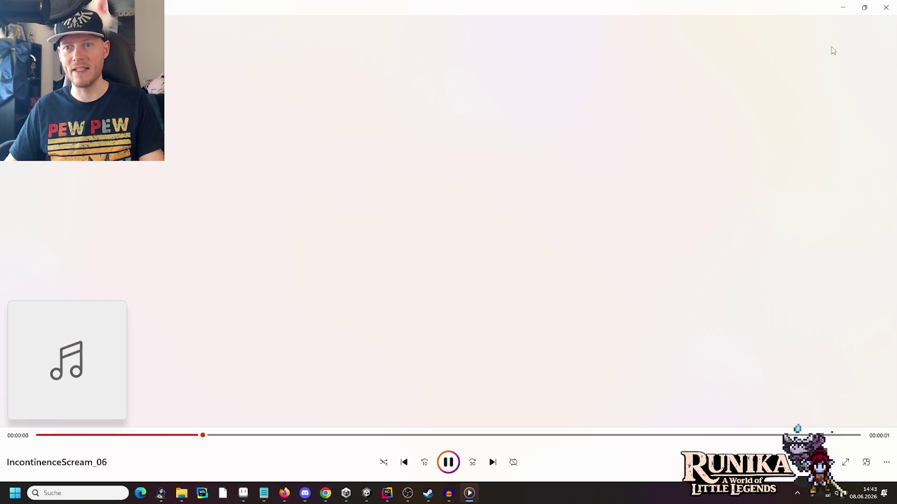
pyautogui.click(885, 8)
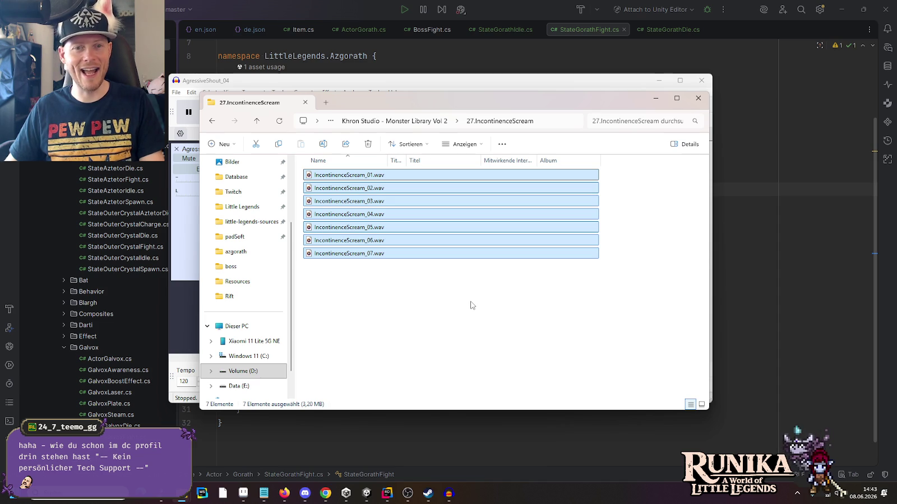
pyautogui.click(431, 274)
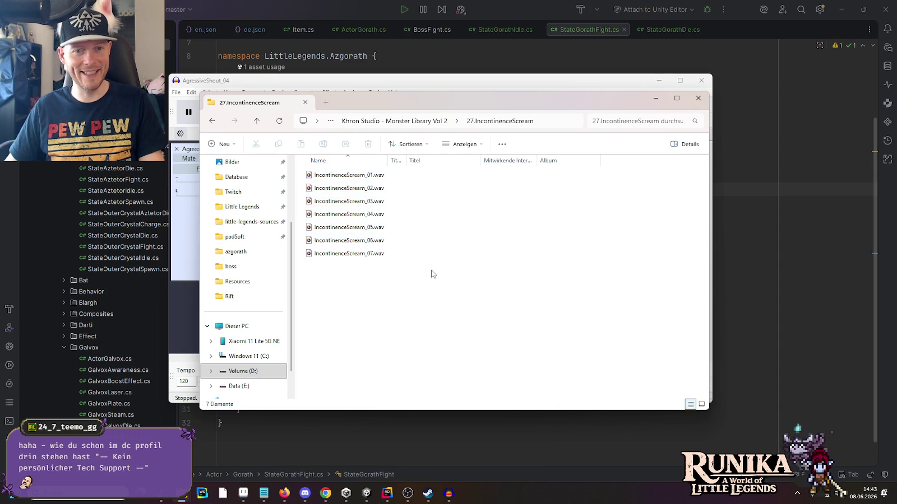
pyautogui.click(436, 121)
pyautogui.scroll(2, 457, 276)
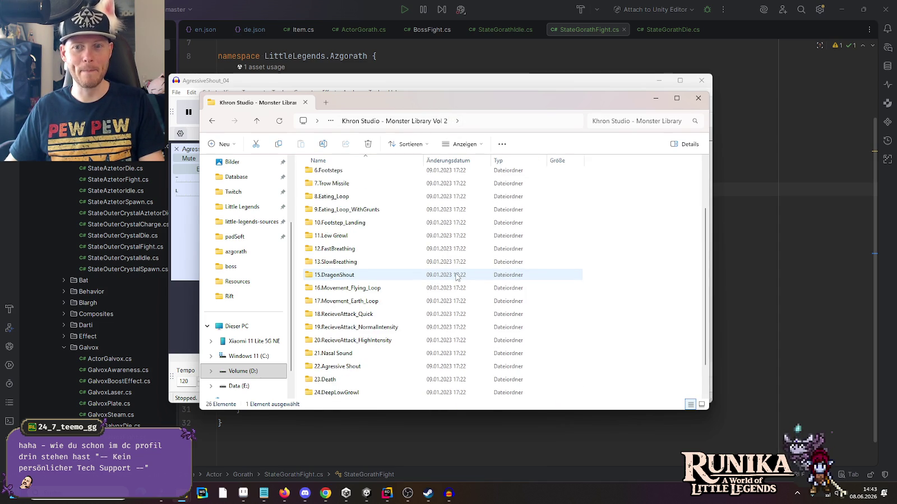
pyautogui.scroll(2, 456, 276)
pyautogui.click(346, 176)
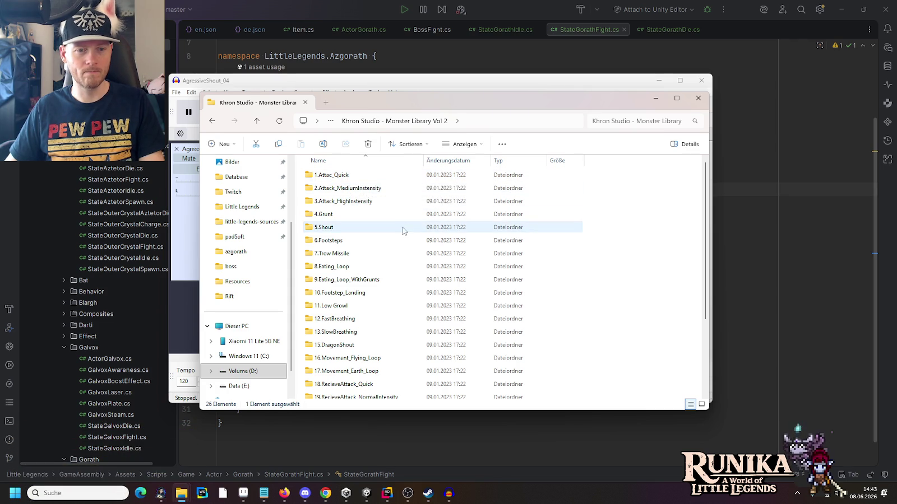
pyautogui.press('End')
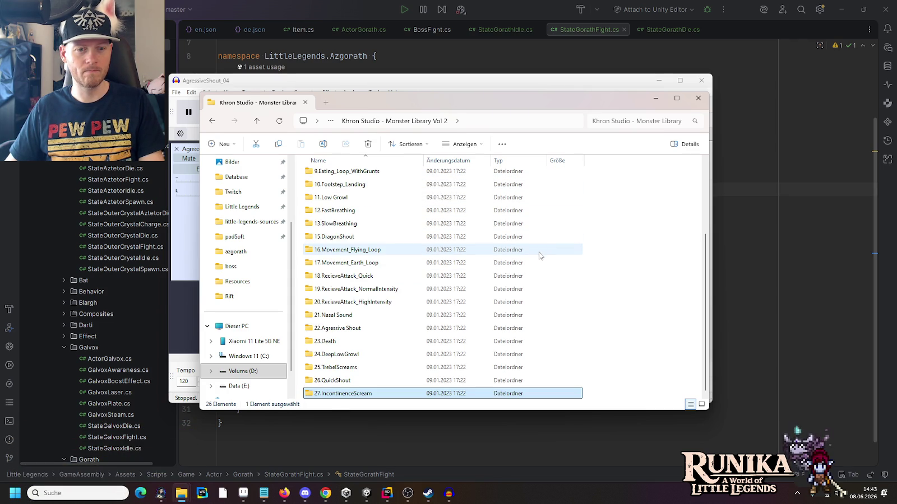
# Back out of the scream sub-folders up to the Humble Bundle folder.
pyautogui.press('Return')
pyautogui.press('BackSpace')
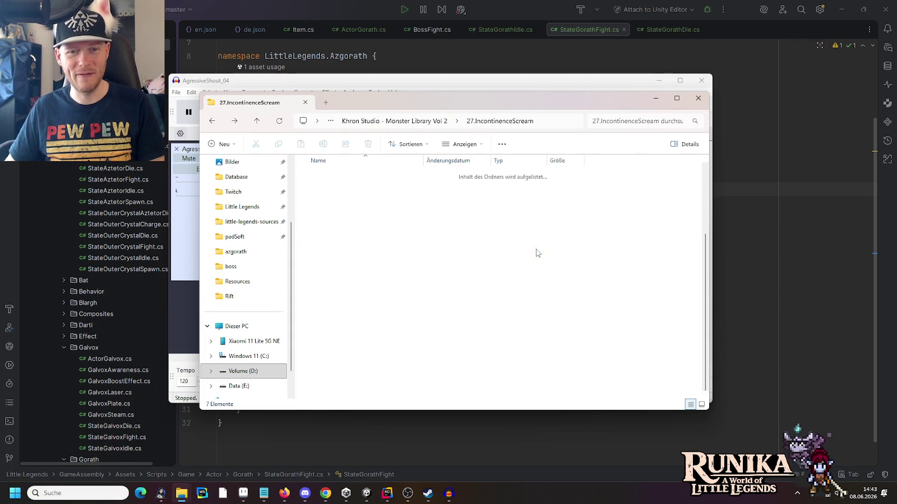
pyautogui.press('Up')
pyautogui.press('Up')
pyautogui.press('Return')
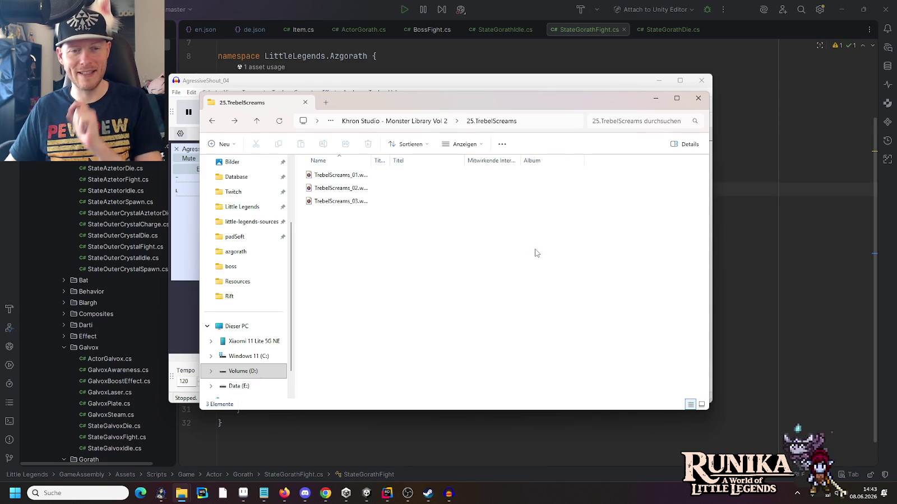
pyautogui.press('BackSpace')
pyautogui.press('Up')
pyautogui.press('Up')
pyautogui.press('Return')
pyautogui.press('BackSpace')
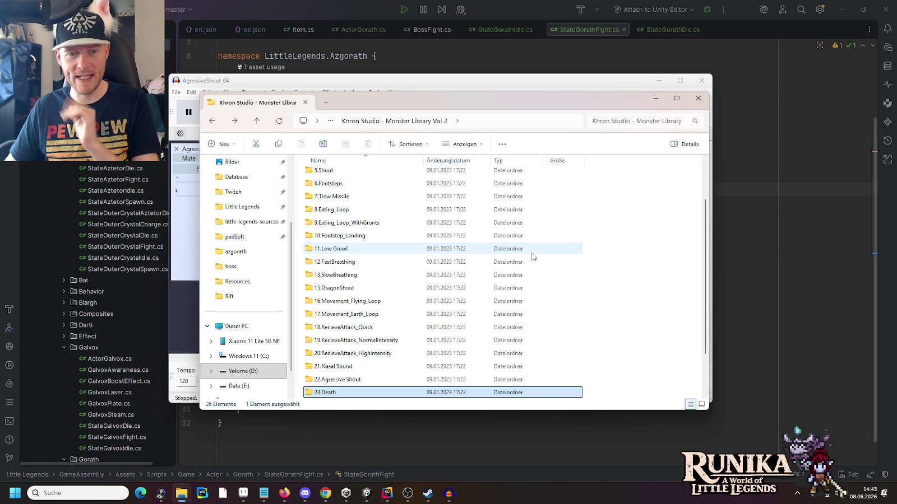
pyautogui.press('Up')
pyautogui.press('Return')
pyautogui.press('BackSpace')
pyautogui.press('BackSpace')
pyautogui.press('BackSpace')
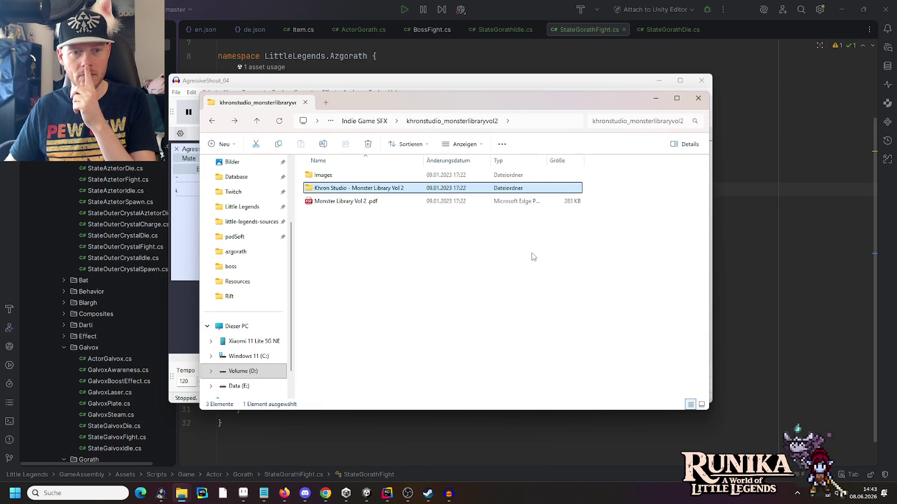
pyautogui.press('BackSpace')
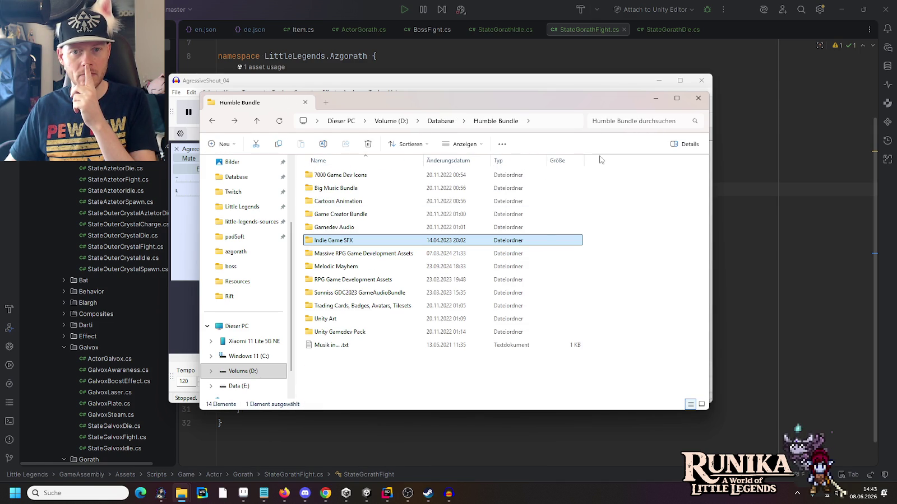
# Search the Humble Bundle folder for 'scream'.
pyautogui.click(643, 190)
pyautogui.click(630, 121)
pyautogui.write('scream')
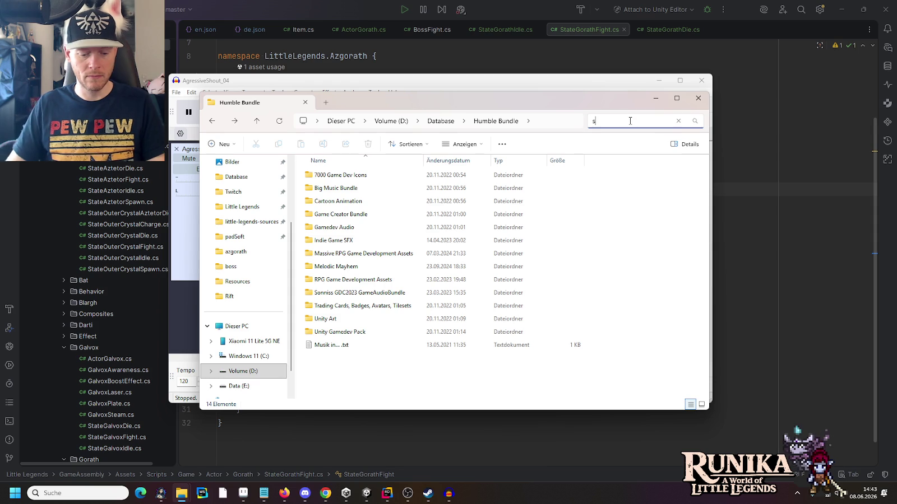
pyautogui.press('Return')
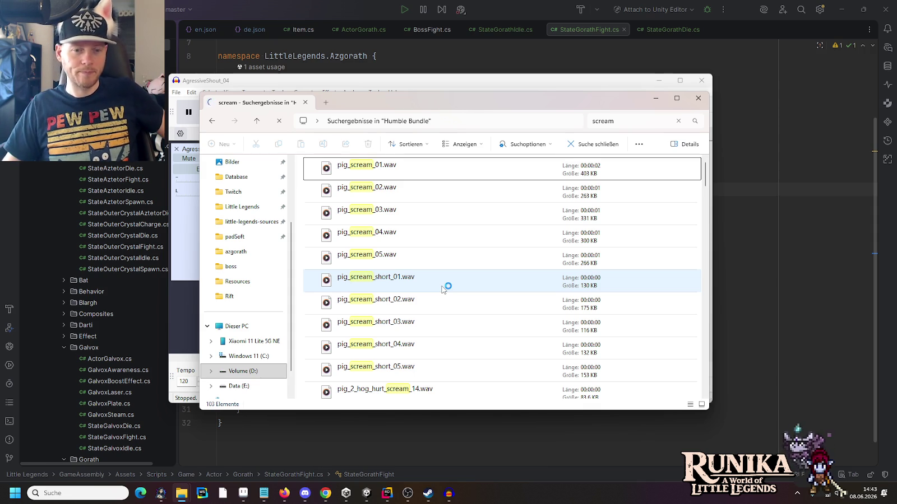
# Play Scream_04.wav, then Scream_2.wav, from the scream search results in Media Player.
pyautogui.scroll(-8, 443, 289)
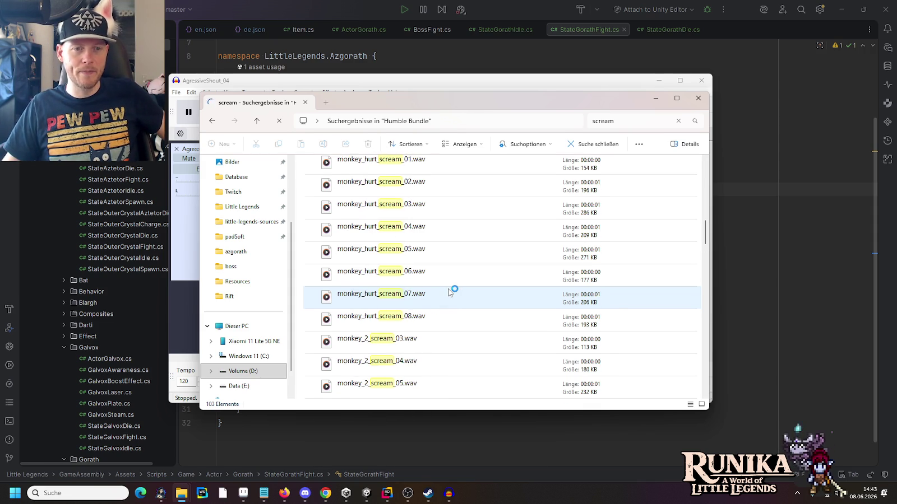
pyautogui.scroll(8, 448, 291)
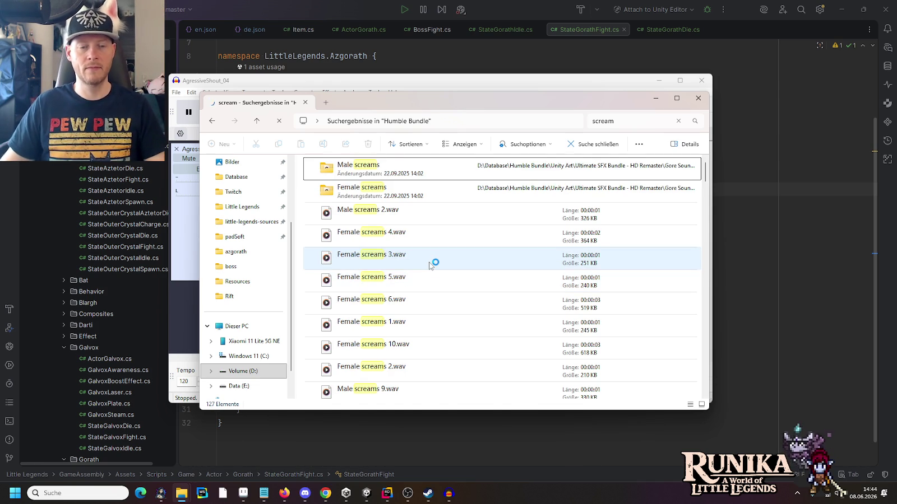
pyautogui.scroll(-3, 432, 264)
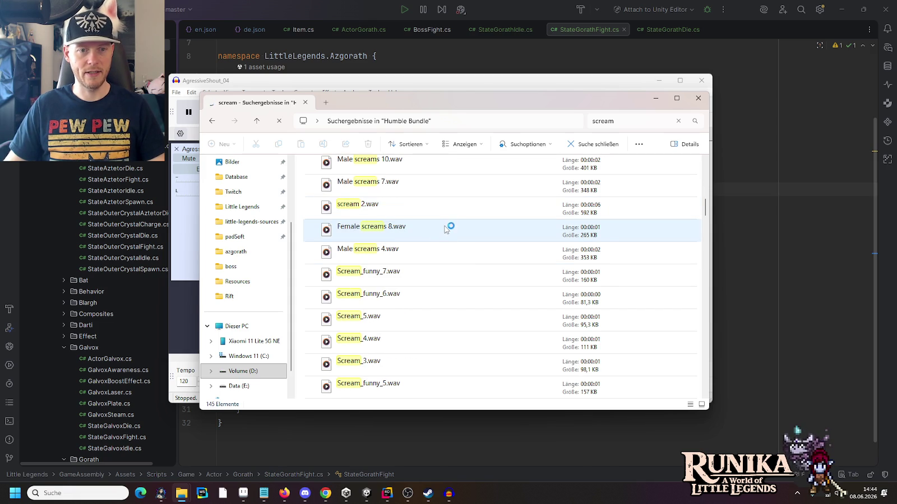
pyautogui.scroll(-1, 444, 232)
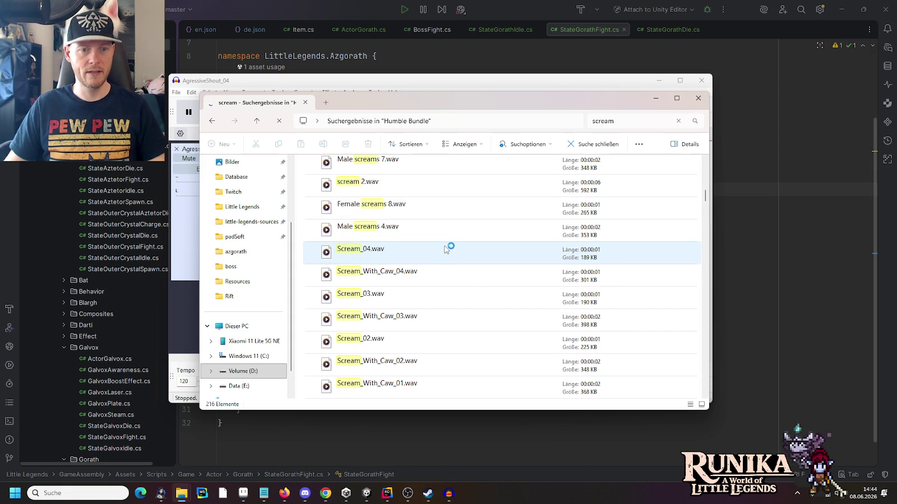
pyautogui.doubleClick(375, 250)
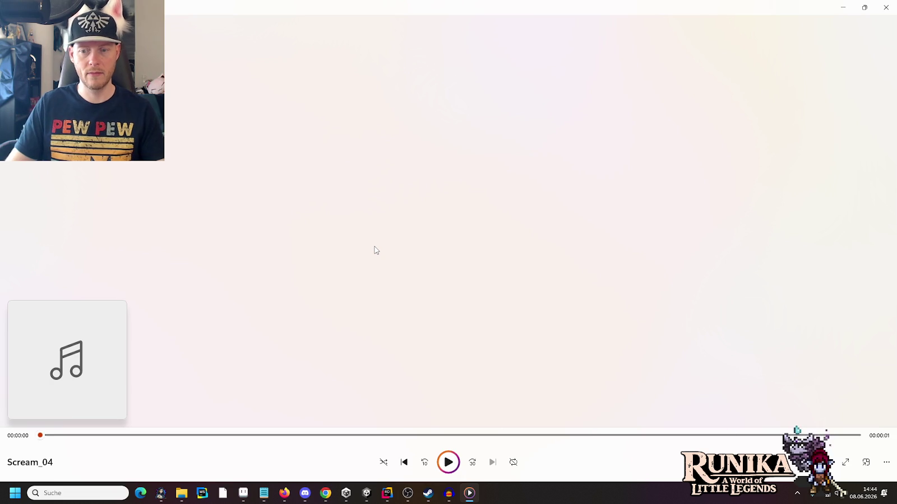
pyautogui.hotkey('alt', 'Tab')
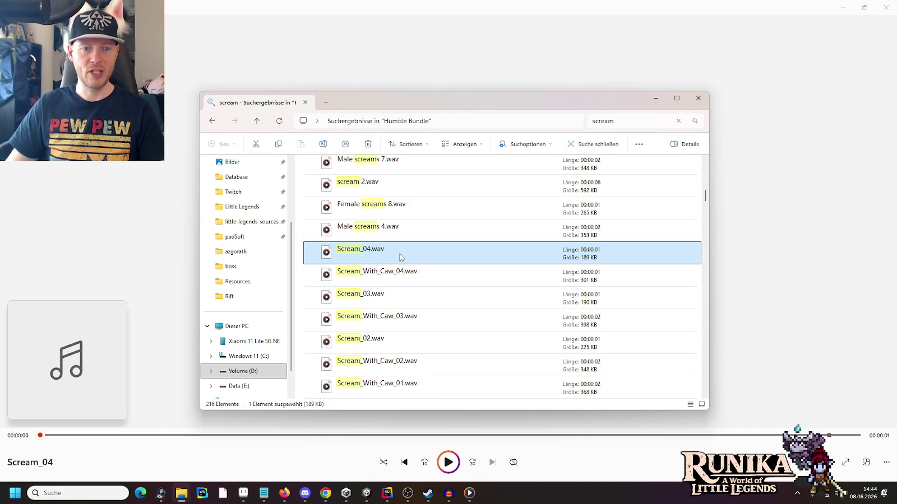
pyautogui.scroll(-5, 413, 325)
pyautogui.doubleClick(413, 325)
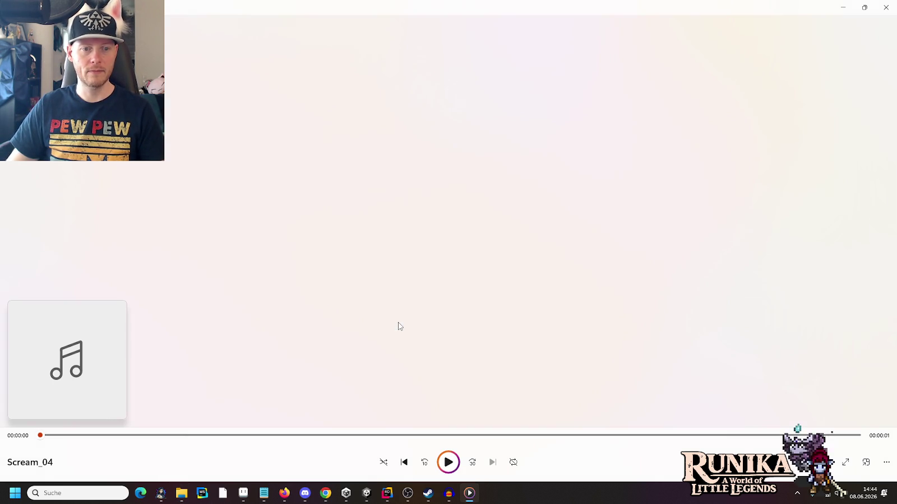
pyautogui.hotkey('alt', 'Tab')
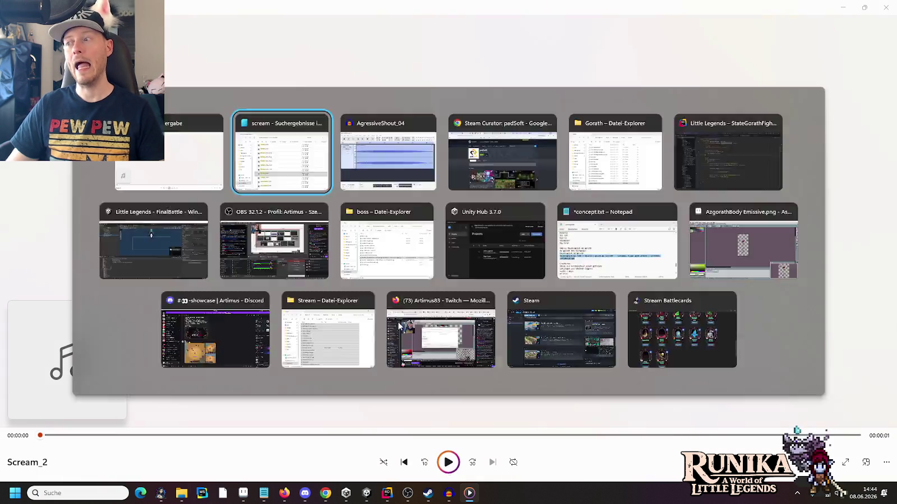
# Play Grifos_Scream_4, 3, 2 and 1 from the search results.
pyautogui.scroll(-5, 399, 319)
pyautogui.scroll(-10, 401, 321)
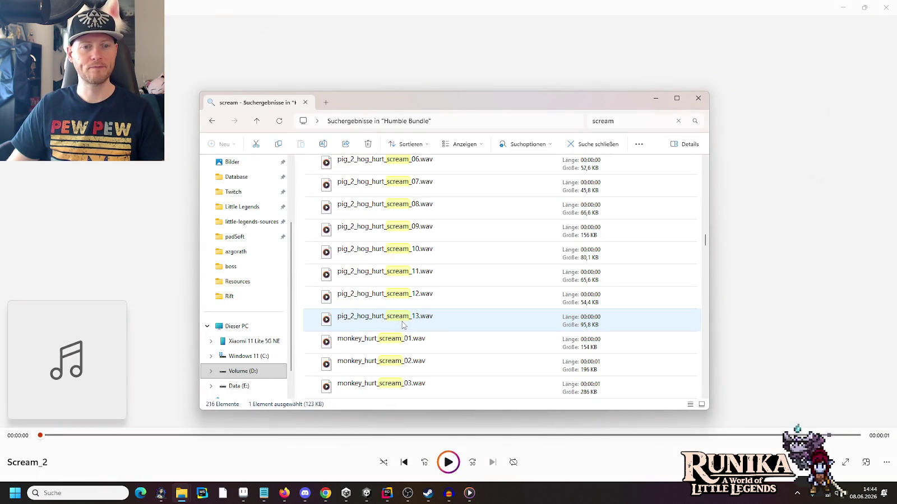
pyautogui.scroll(-15, 406, 325)
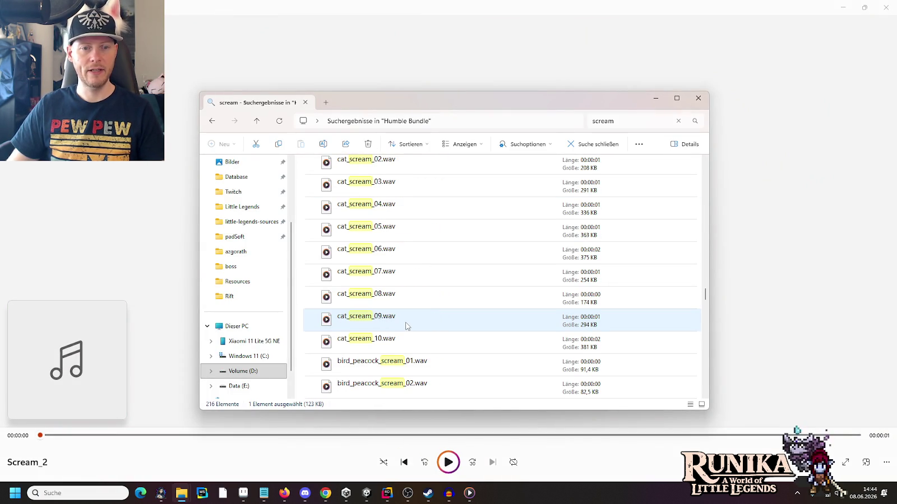
pyautogui.scroll(-3, 406, 325)
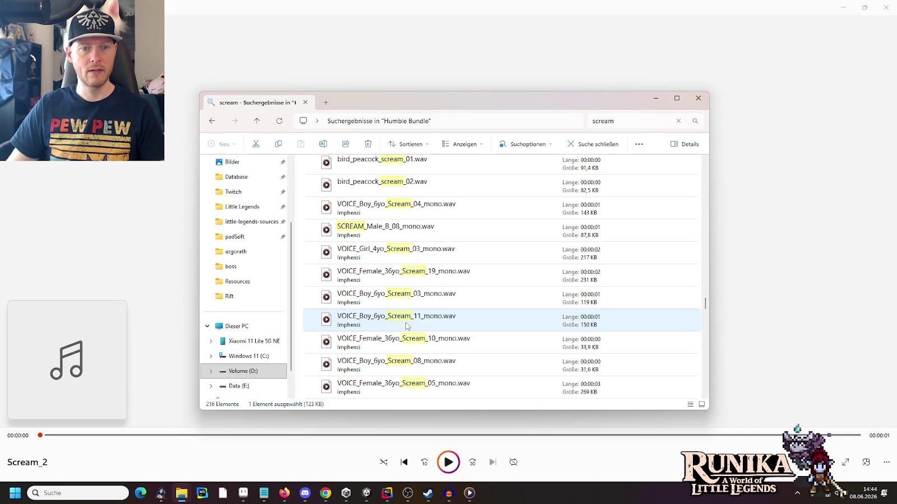
pyautogui.scroll(-3, 406, 325)
pyautogui.scroll(-3, 406, 325)
pyautogui.scroll(-3, 407, 326)
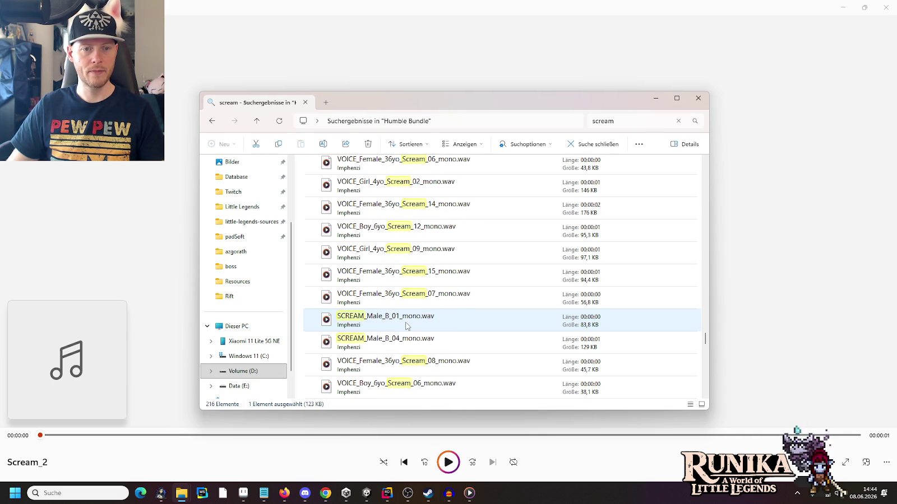
pyautogui.scroll(-3, 406, 326)
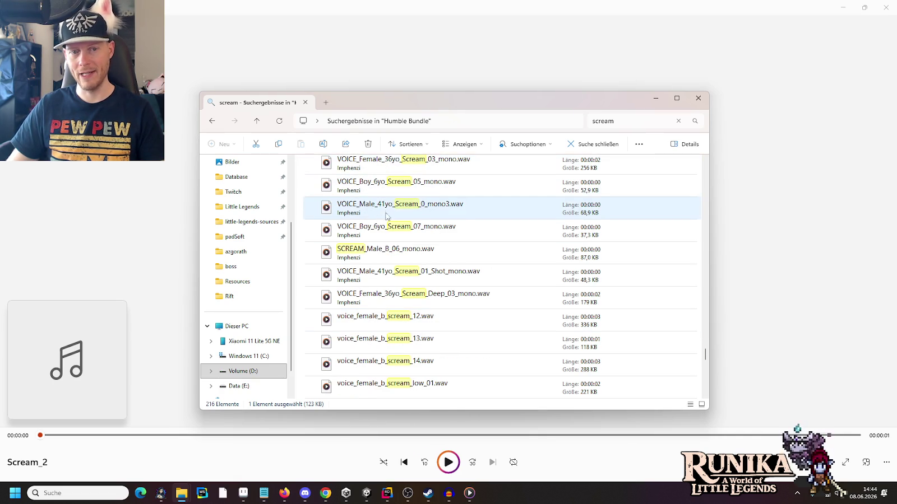
pyautogui.scroll(-5, 439, 311)
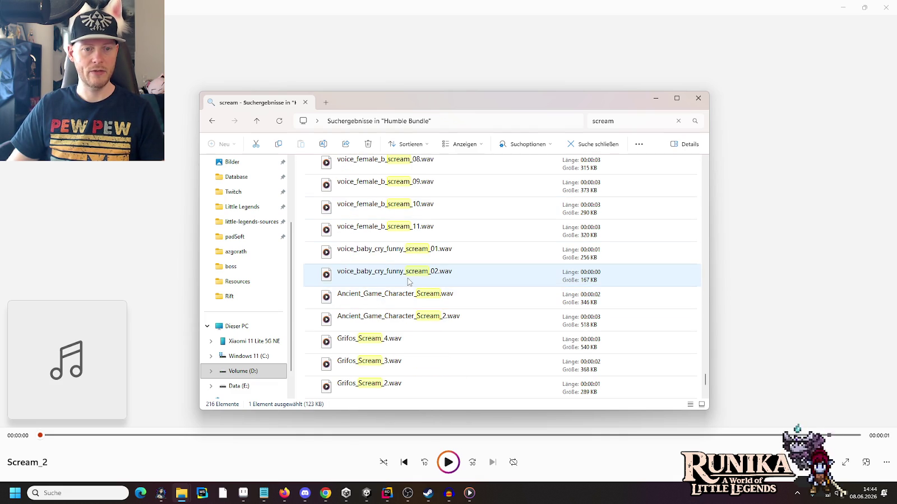
pyautogui.scroll(-2, 408, 282)
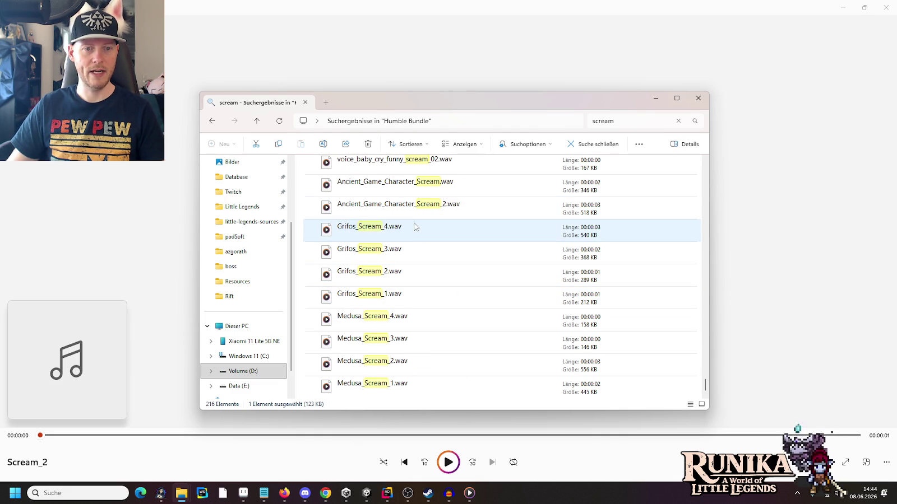
pyautogui.doubleClick(374, 231)
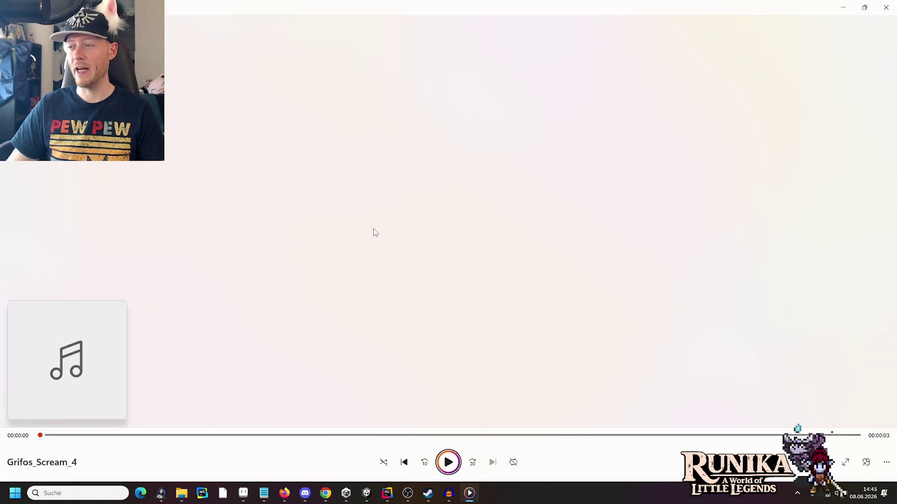
pyautogui.hotkey('alt', 'Tab')
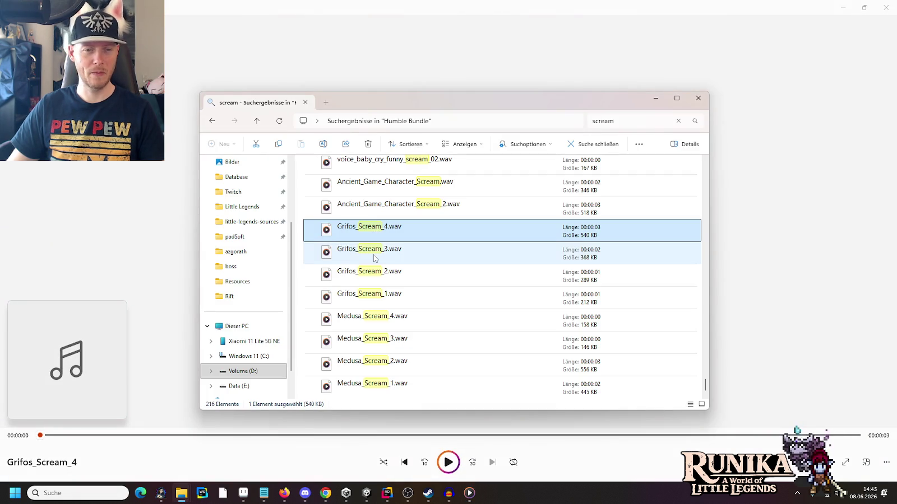
pyautogui.doubleClick(374, 250)
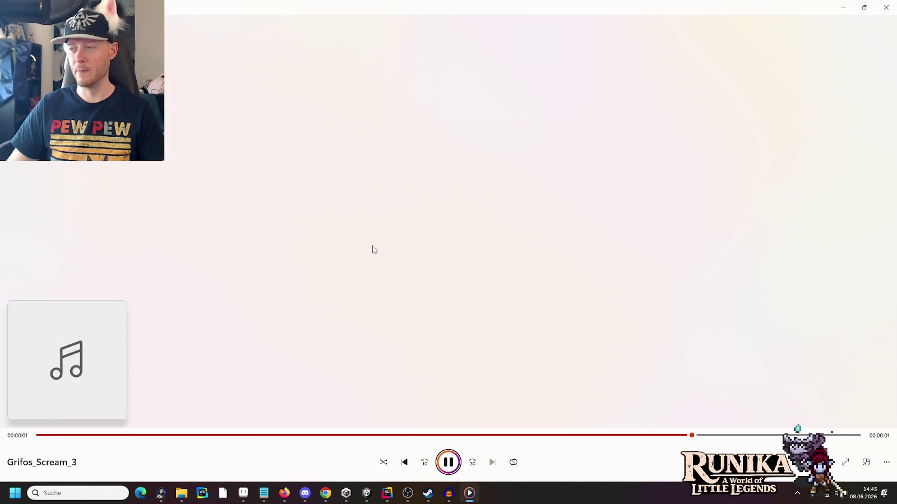
pyautogui.hotkey('alt', 'Tab')
pyautogui.doubleClick(368, 279)
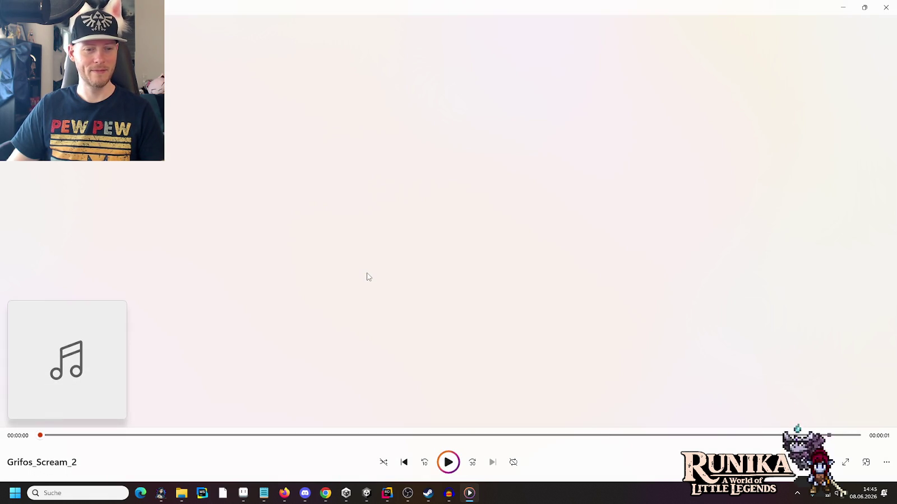
pyautogui.hotkey('alt', 'Tab')
pyautogui.doubleClick(362, 297)
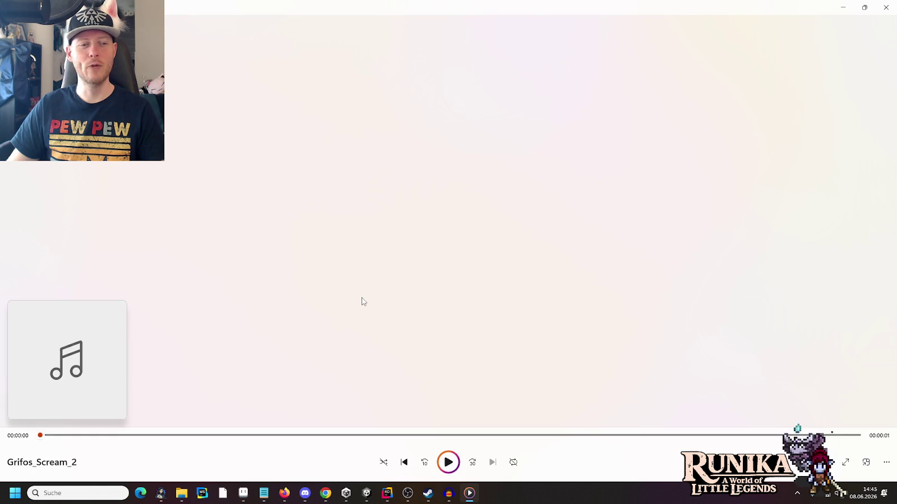
pyautogui.hotkey('alt', 'Tab')
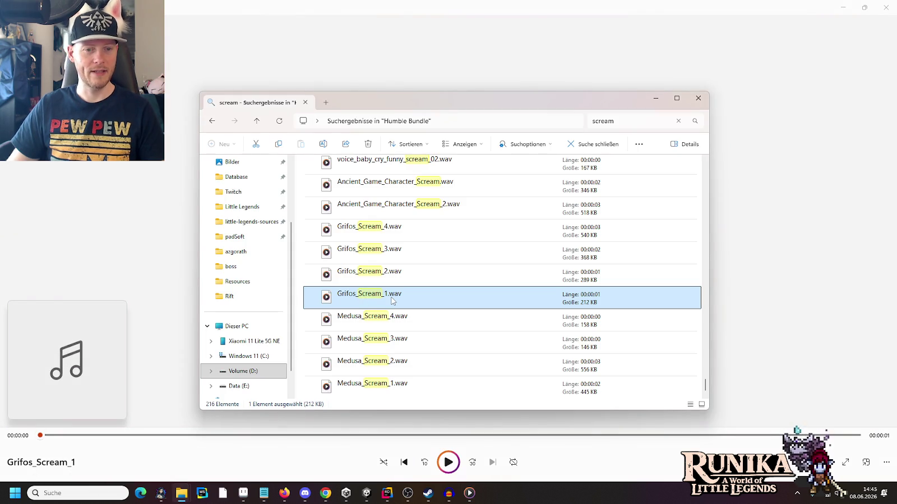
# Play Medusa_Scream_4 through 1, then replay and pick Medusa_Scream_2.wav.
pyautogui.doubleClick(379, 318)
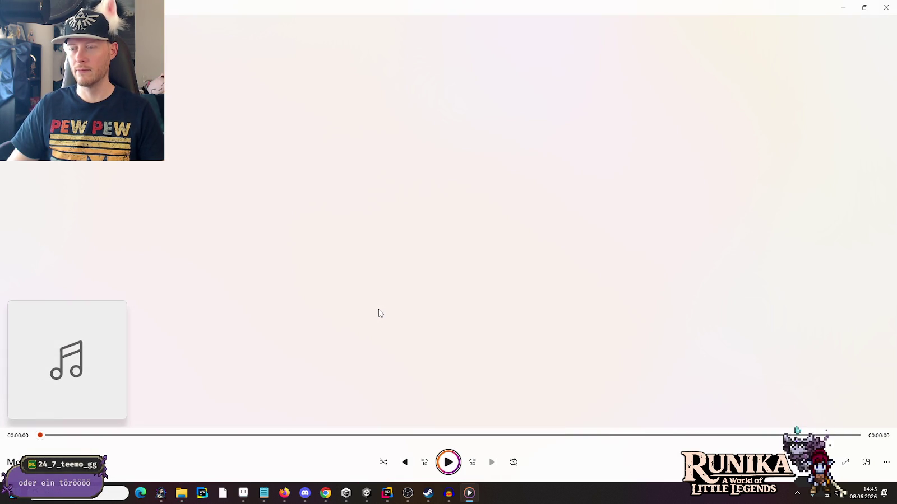
pyautogui.hotkey('alt', 'Tab')
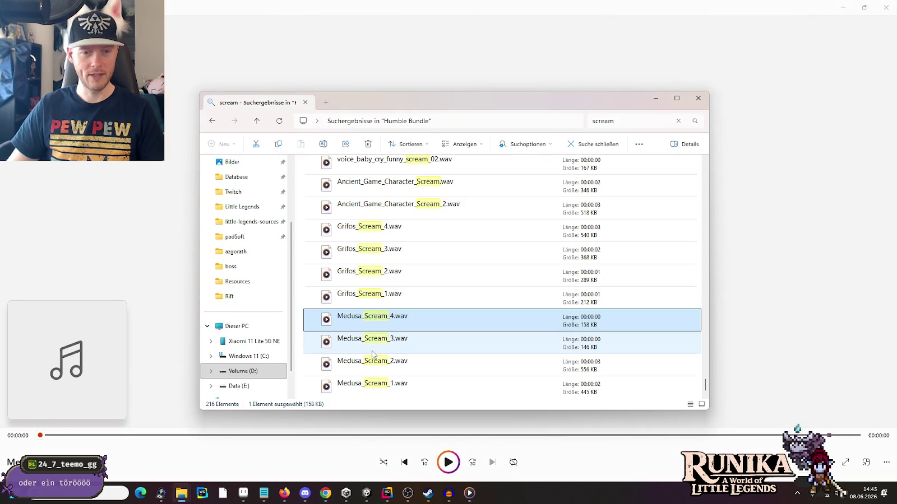
pyautogui.doubleClick(372, 348)
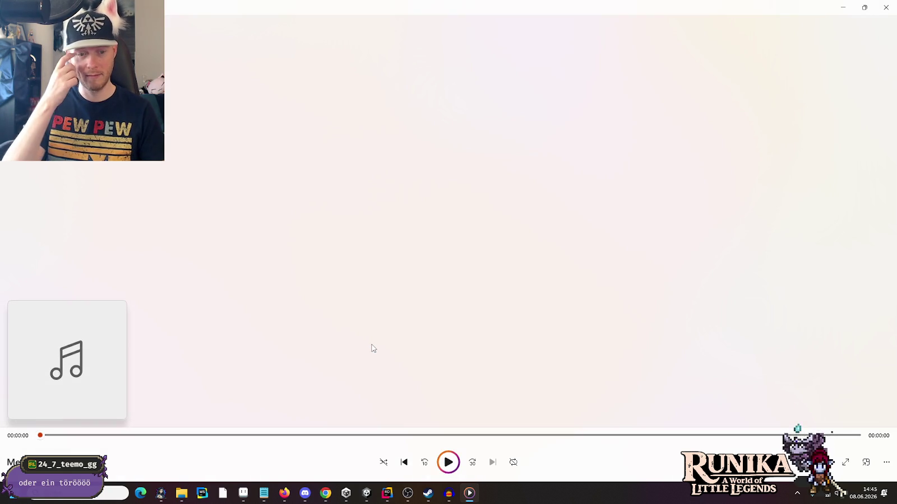
pyautogui.hotkey('alt', 'Tab')
pyautogui.doubleClick(391, 359)
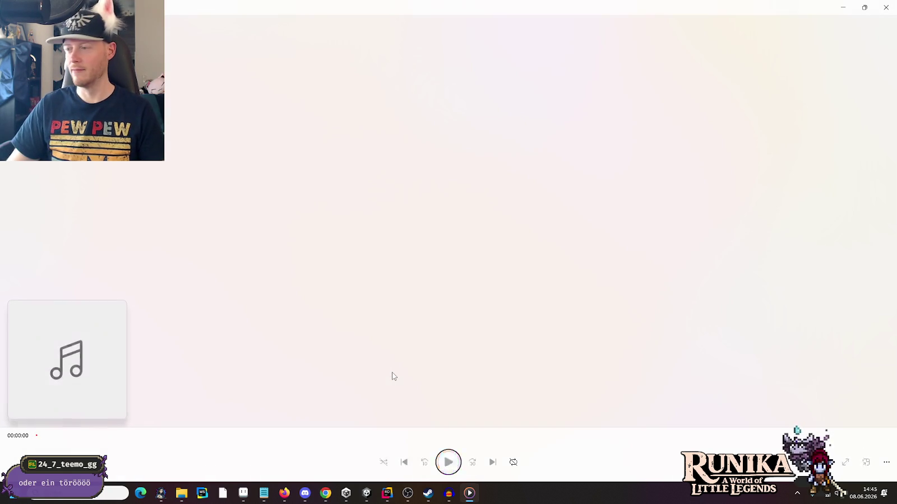
pyautogui.hotkey('alt', 'Tab')
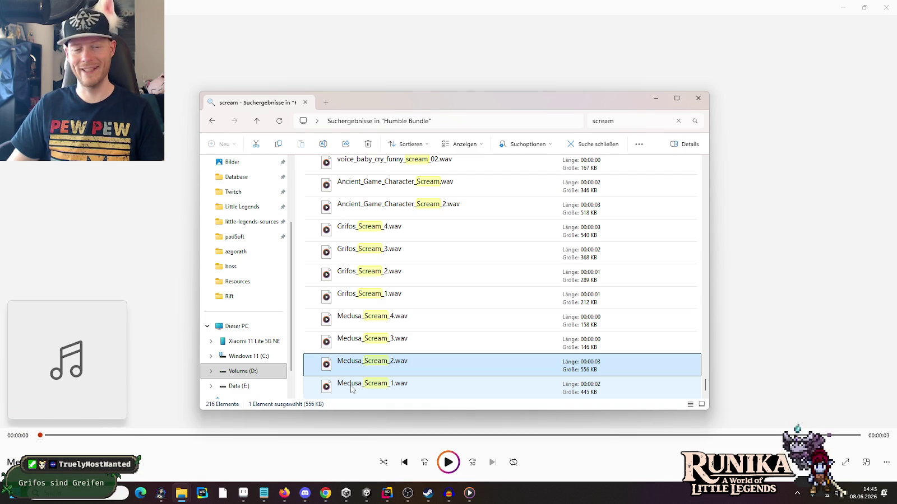
pyautogui.doubleClick(351, 390)
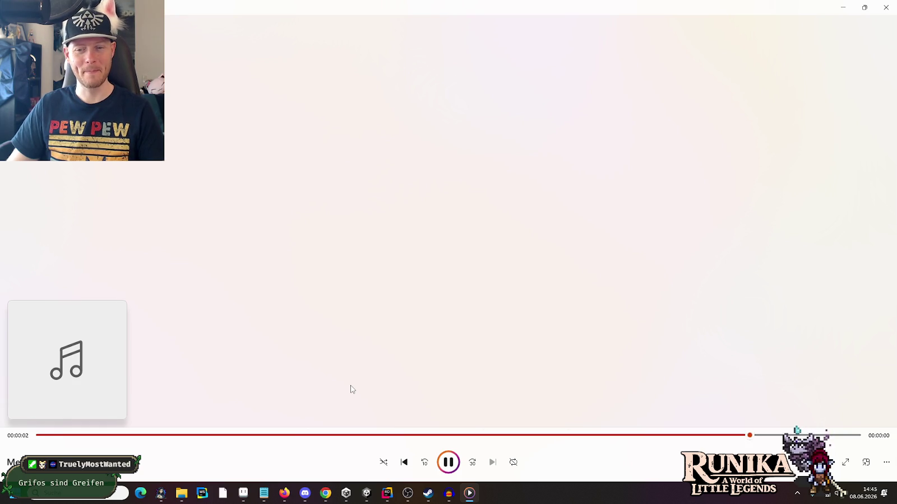
pyautogui.hotkey('alt', 'Tab')
pyautogui.doubleClick(339, 368)
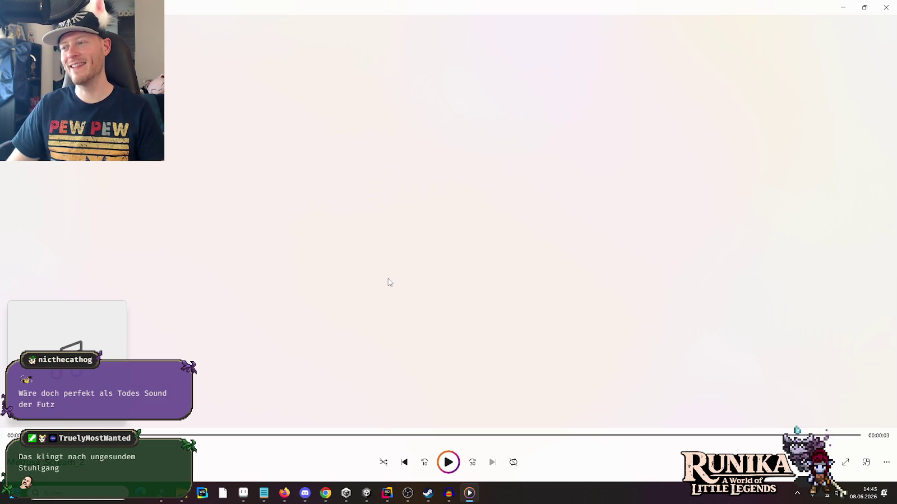
pyautogui.hotkey('alt', 'Tab')
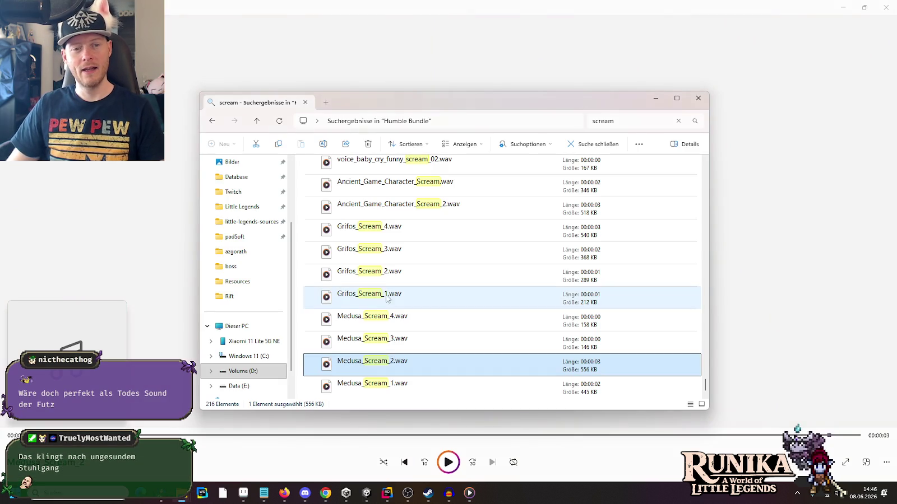
pyautogui.rightClick(368, 374)
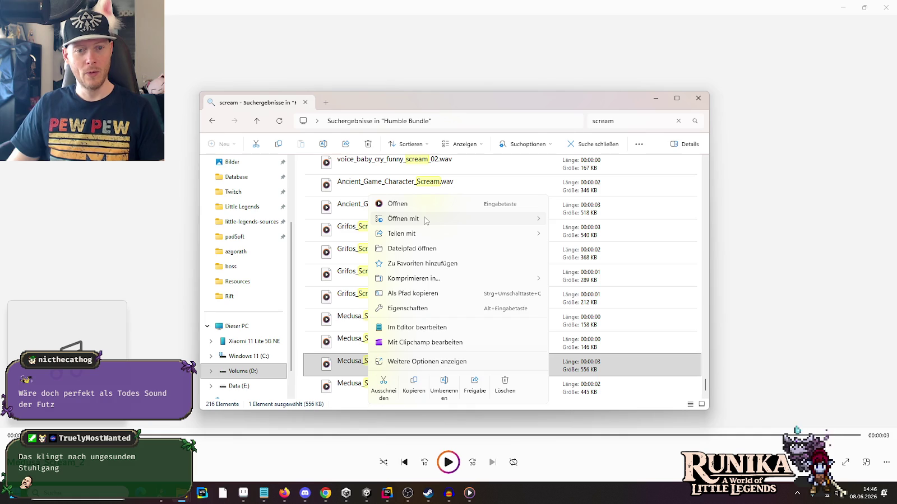
# Open Medusa_Scream_2.wav's file location and copy it into the Gorath actor folder.
pyautogui.moveTo(426, 219)
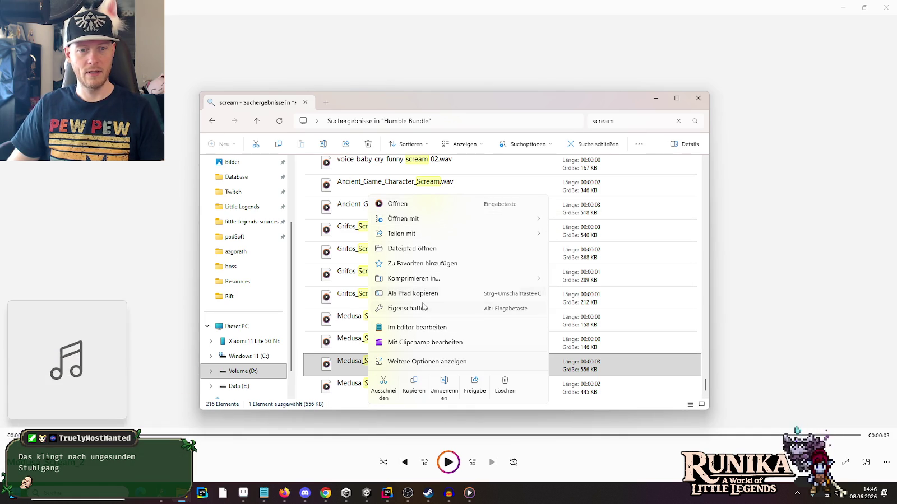
pyautogui.click(424, 249)
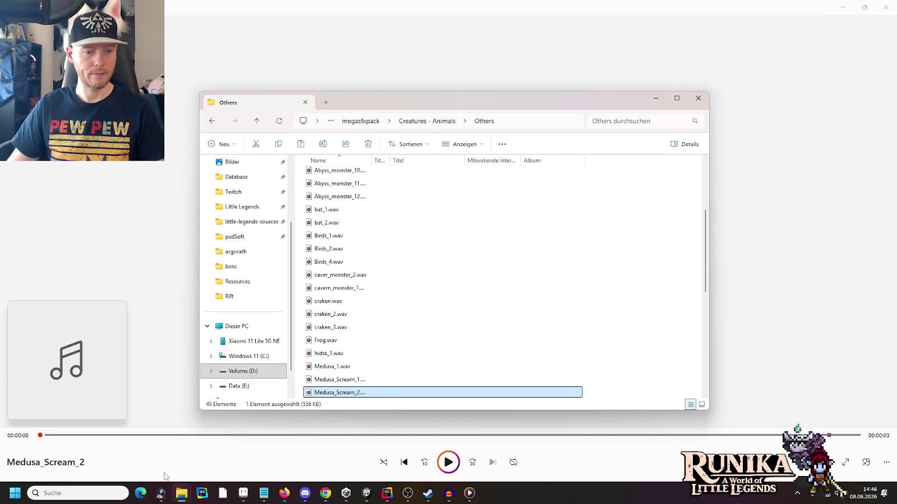
pyautogui.click(181, 493)
pyautogui.moveTo(240, 463)
pyautogui.moveTo(240, 463); pyautogui.dragTo(335, 374)
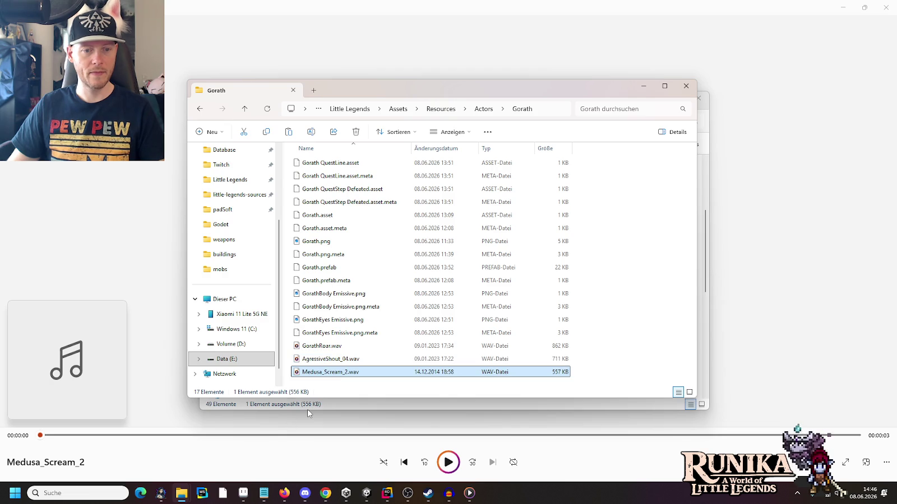
# Open Medusa_Scream_2.wav in Audacity and select the whole recording.
pyautogui.rightClick(335, 374)
pyautogui.click(559, 235)
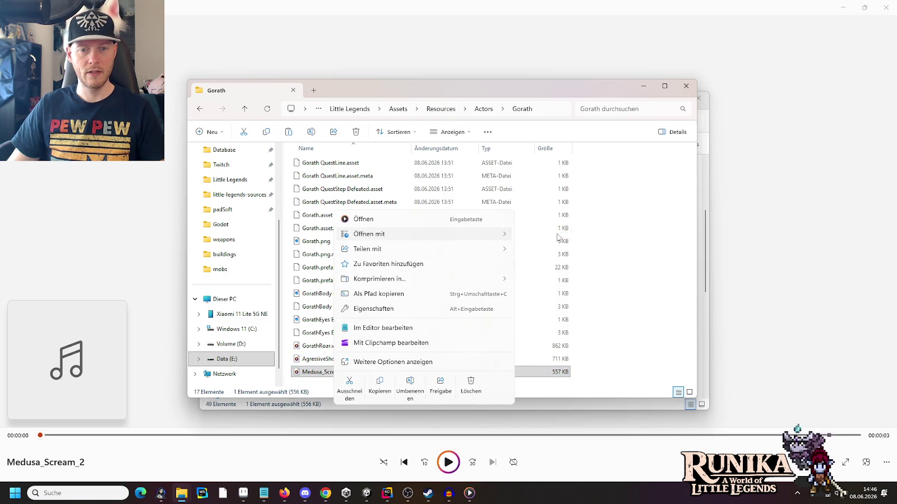
pyautogui.hotkey('ctrl', 'a')
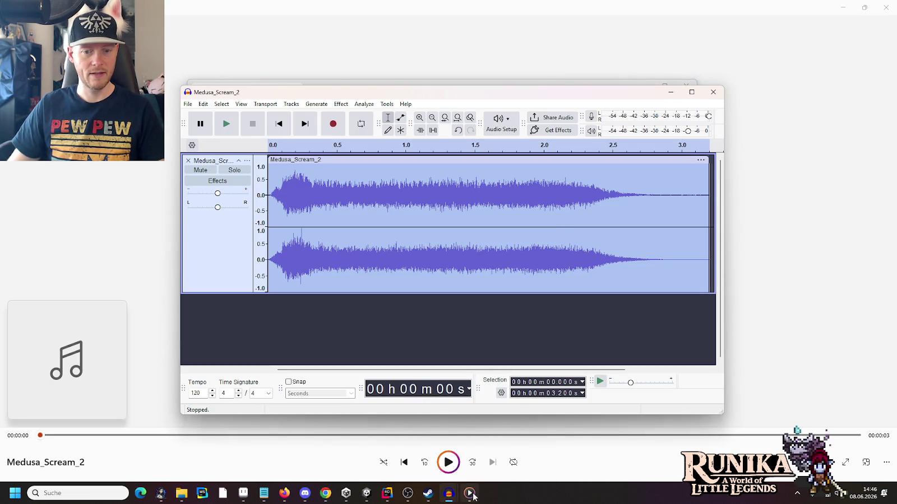
# Paste the scream into the AgressiveShout_04 project as a separate new track.
pyautogui.moveTo(448, 494)
pyautogui.click(402, 443)
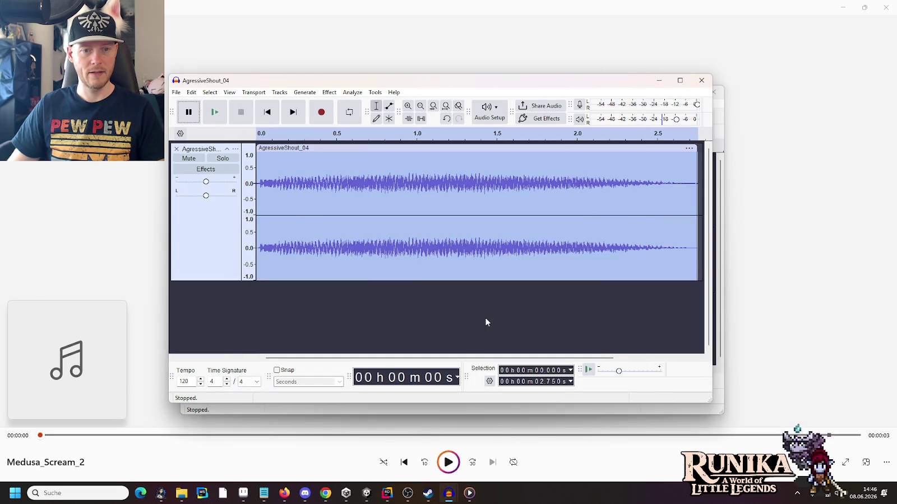
pyautogui.hotkey('ctrl', 'v')
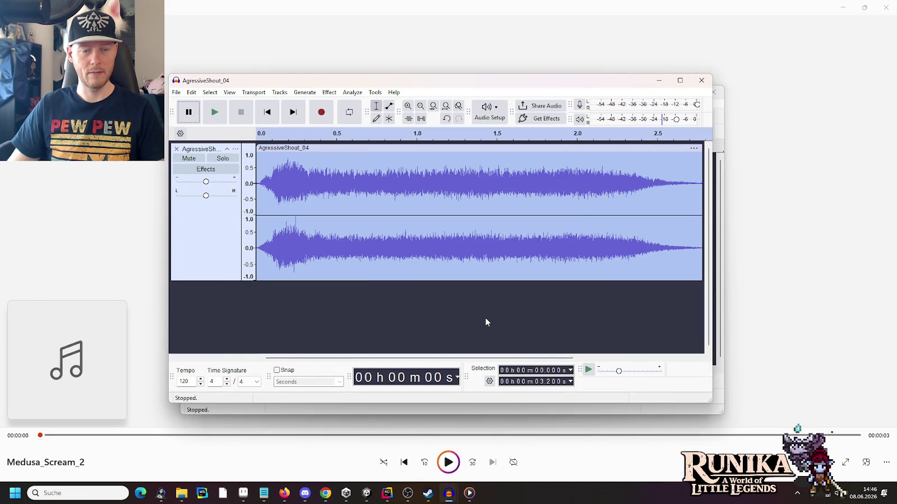
pyautogui.hotkey('ctrl', 'z')
pyautogui.click(480, 318)
pyautogui.hotkey('ctrl', 'v')
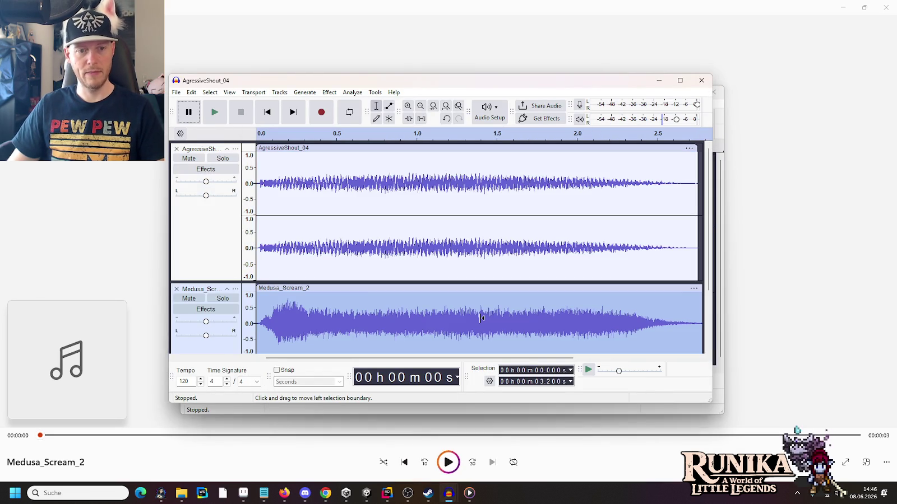
# Play the shout and scream tracks together from the start, twice.
pyautogui.scroll(-2, 481, 318)
pyautogui.scroll(2, 449, 281)
pyautogui.click(415, 228)
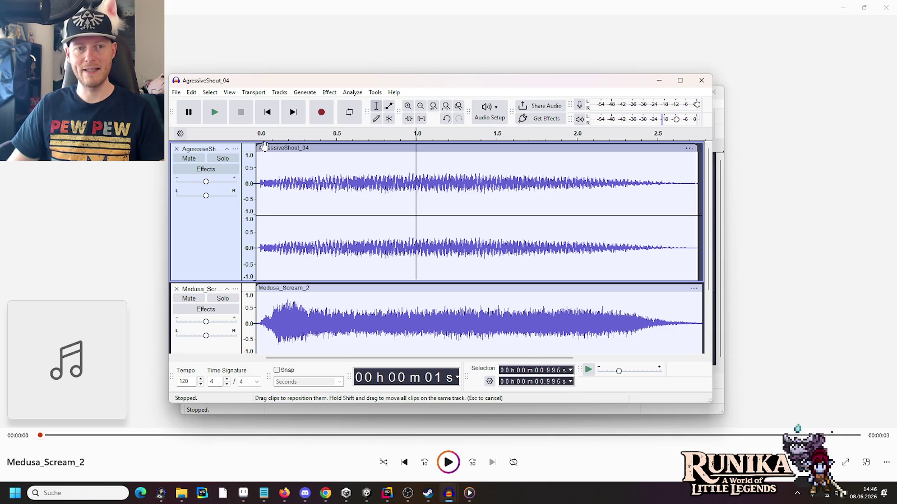
pyautogui.click(254, 184)
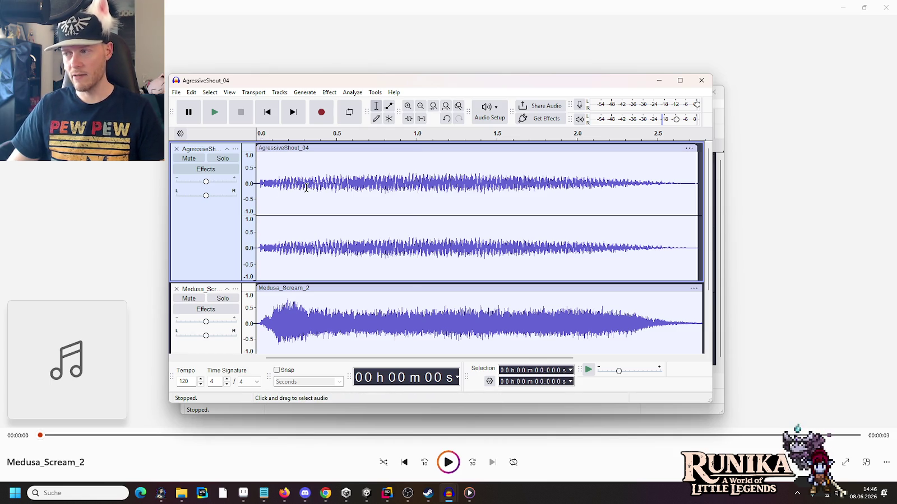
pyautogui.click(213, 120)
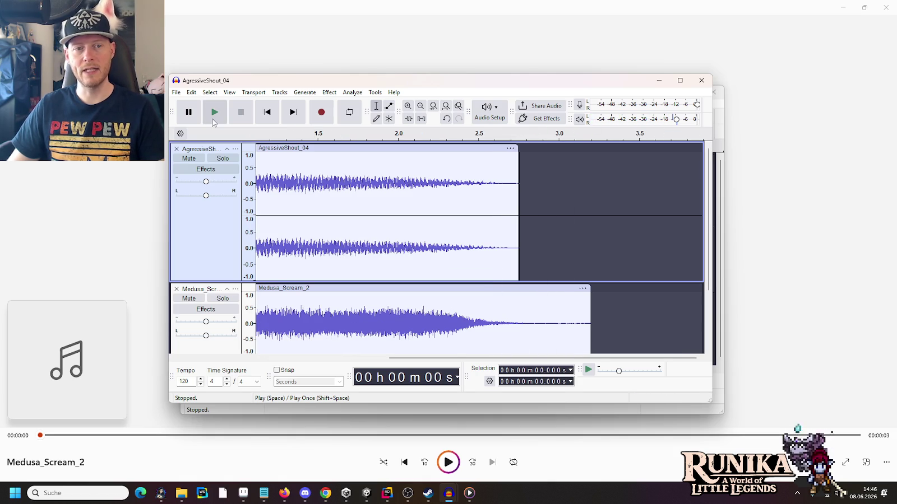
pyautogui.moveTo(400, 359); pyautogui.dragTo(250, 354)
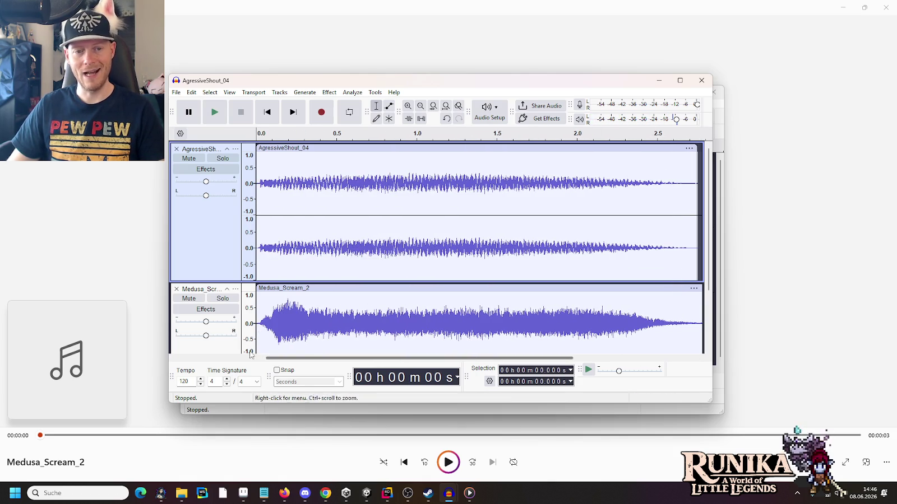
pyautogui.click(214, 113)
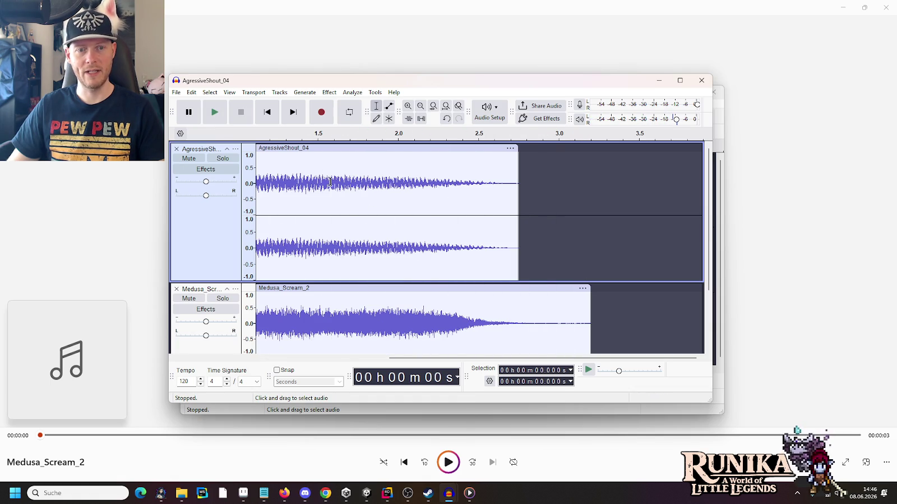
pyautogui.moveTo(451, 359); pyautogui.dragTo(327, 359)
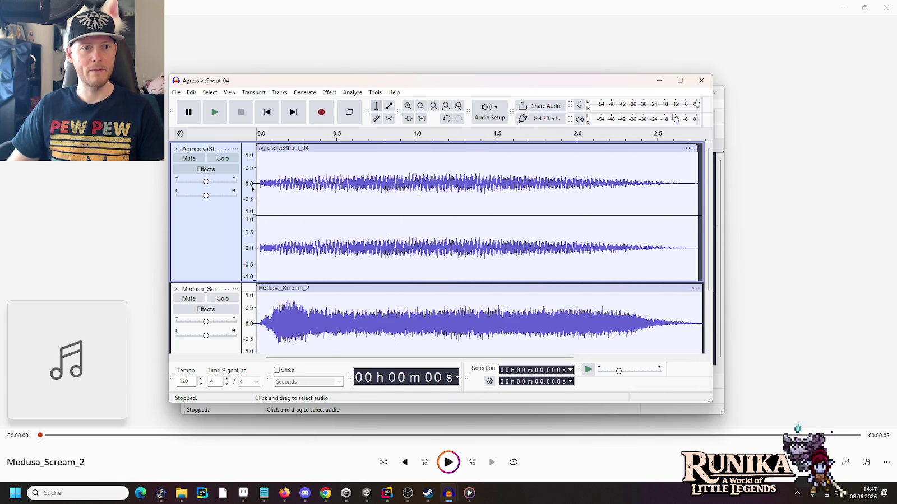
# Select all of the AgressiveShout_04 track's audio.
pyautogui.hotkey('ctrl', 'a')
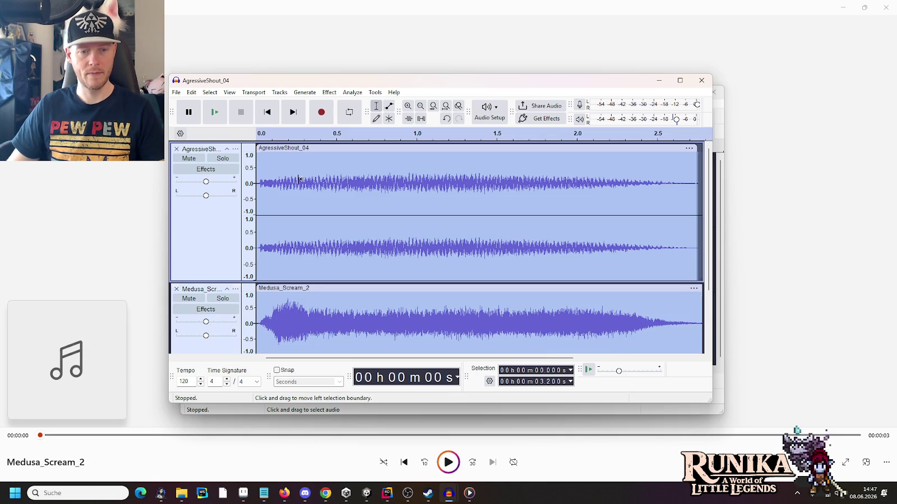
pyautogui.click(297, 179)
pyautogui.moveTo(259, 185); pyautogui.dragTo(699, 193)
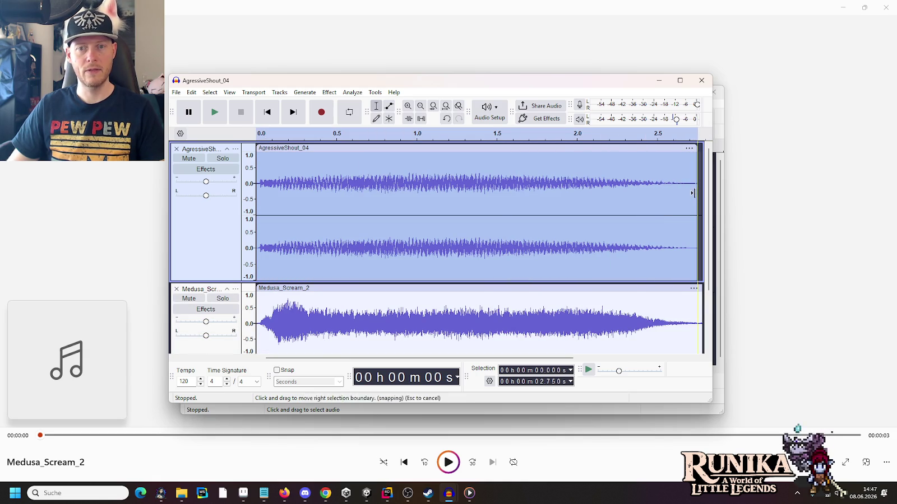
pyautogui.click(329, 93)
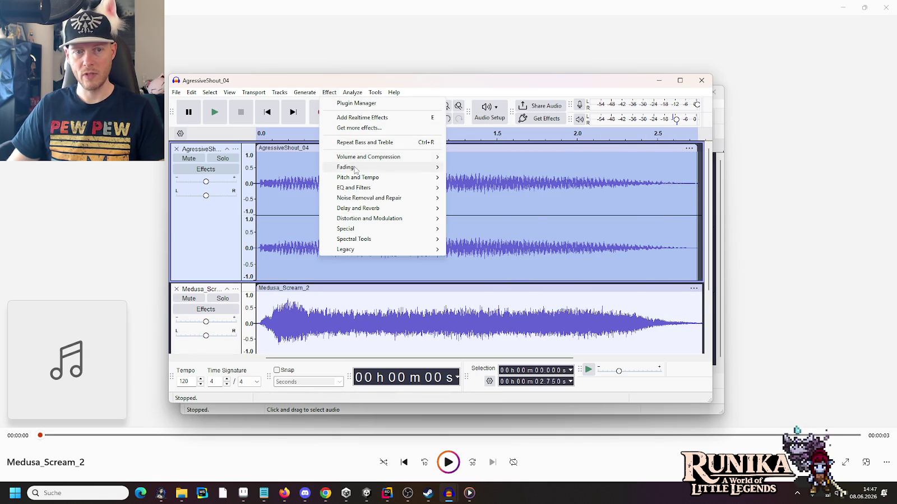
# Normalize the AgressiveShout_04 track to a 0.0 dB peak and play it with the scream.
pyautogui.moveTo(355, 170)
pyautogui.moveTo(412, 159)
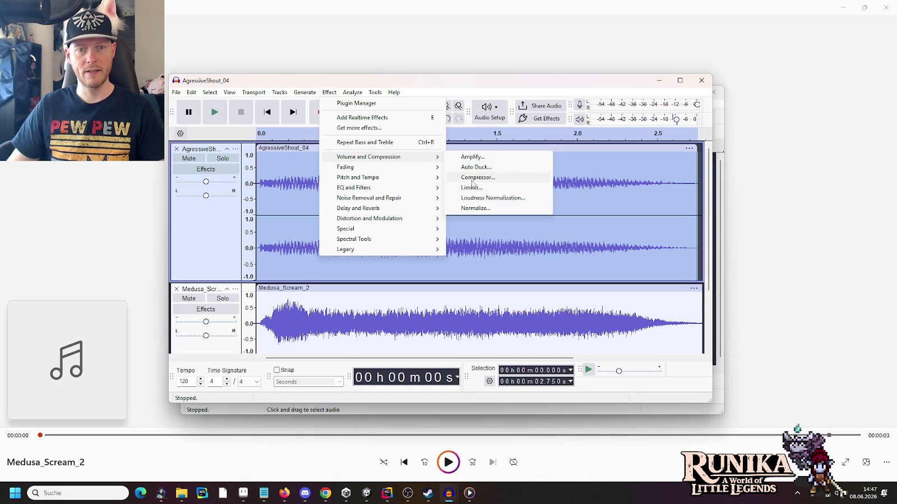
pyautogui.click(474, 208)
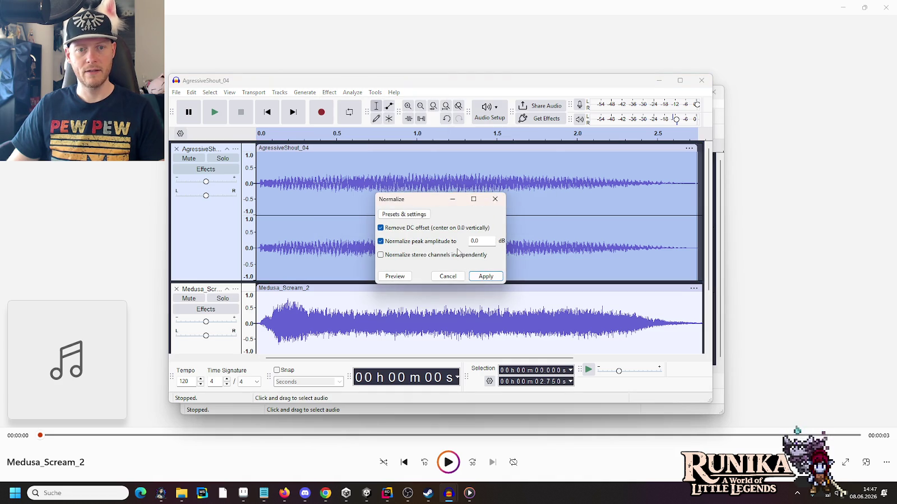
pyautogui.click(480, 277)
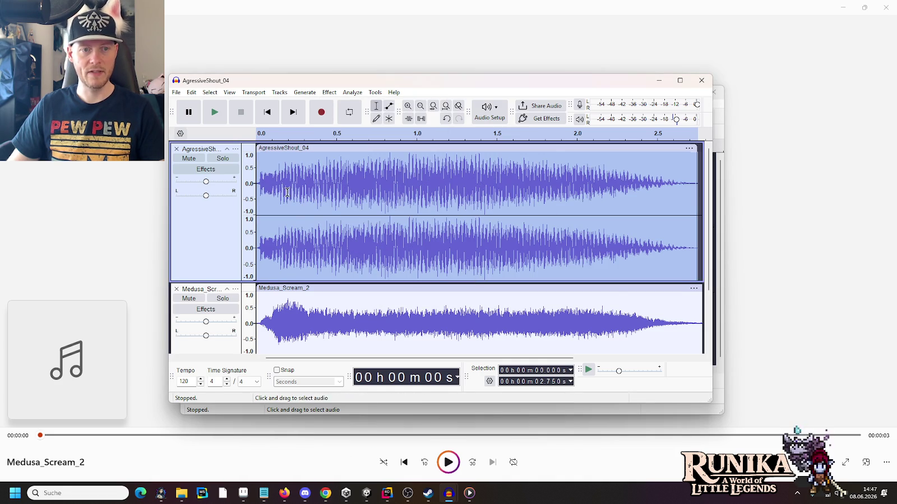
pyautogui.click(257, 188)
pyautogui.click(215, 112)
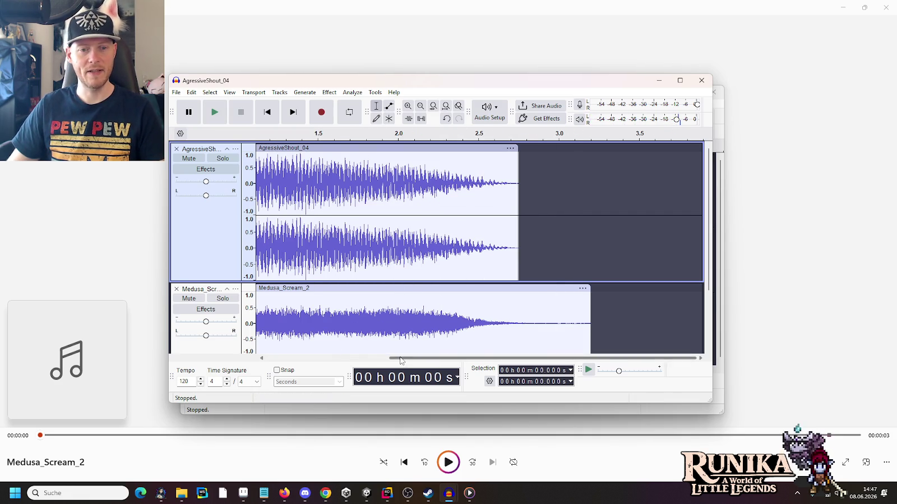
# Normalize the Medusa_Scream_2 track to 0.0 dB too, then play both tracks.
pyautogui.hotkey('ctrl', 'f')
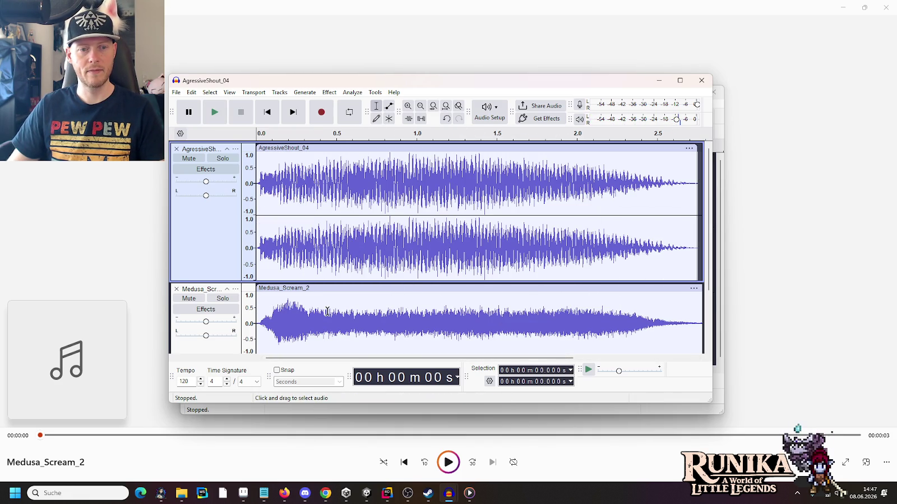
pyautogui.scroll(-2, 328, 312)
pyautogui.moveTo(256, 258)
pyautogui.mouseDown()
pyautogui.moveTo(710, 254)
pyautogui.moveTo(684, 255)
pyautogui.mouseUp()
pyautogui.click(329, 92)
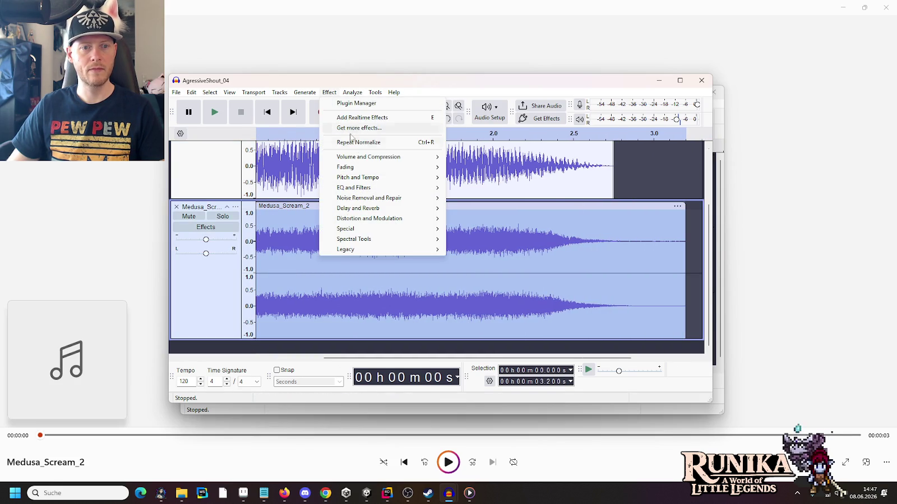
pyautogui.moveTo(416, 161)
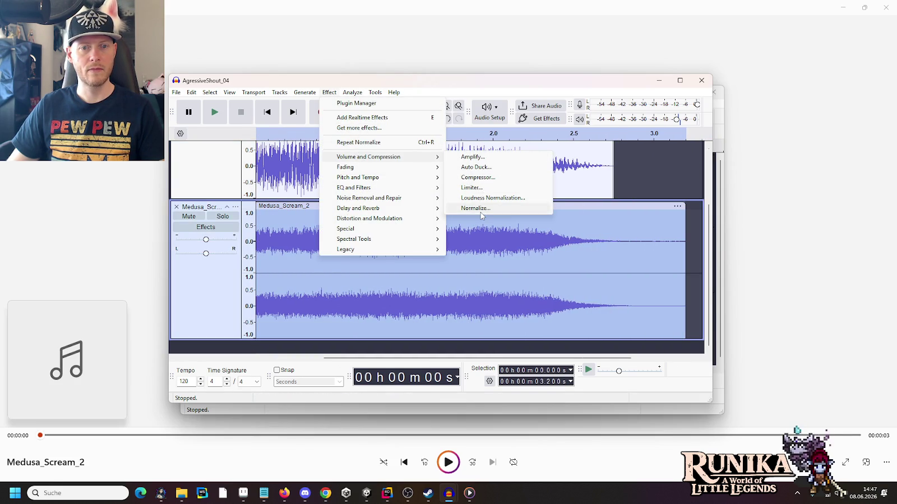
pyautogui.click(481, 209)
pyautogui.click(477, 274)
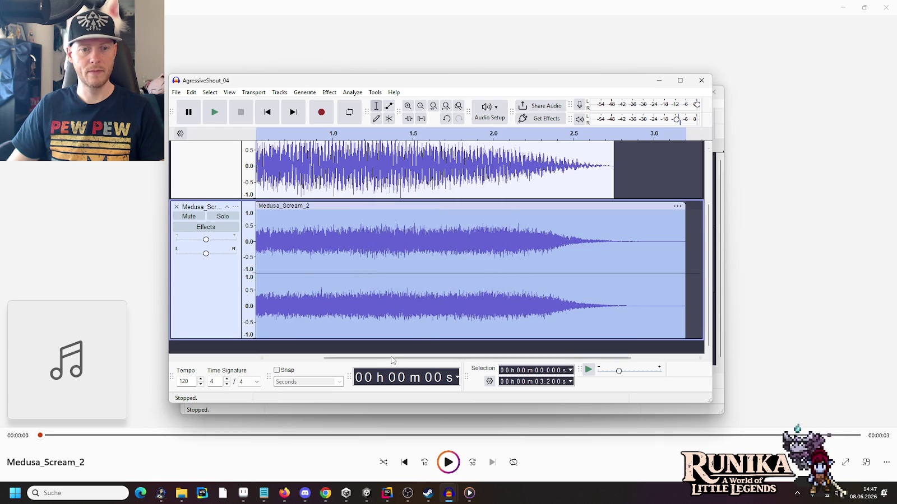
pyautogui.scroll(3, 316, 250)
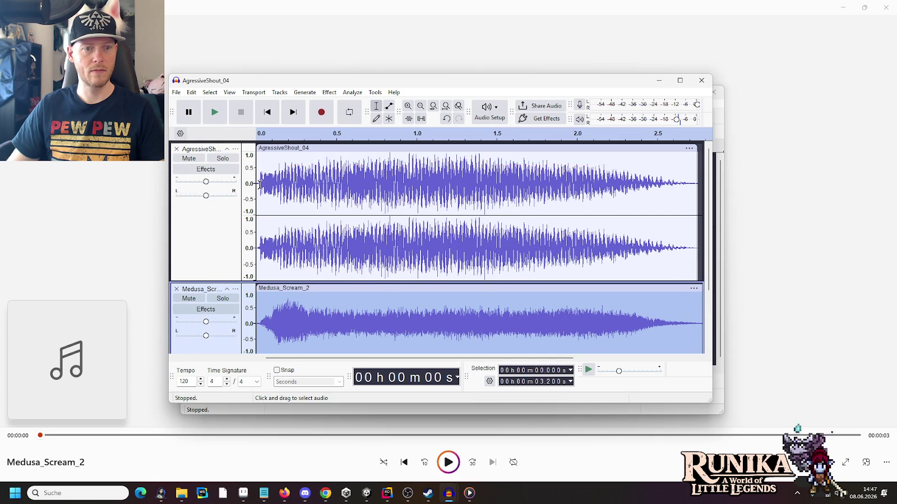
pyautogui.click(258, 184)
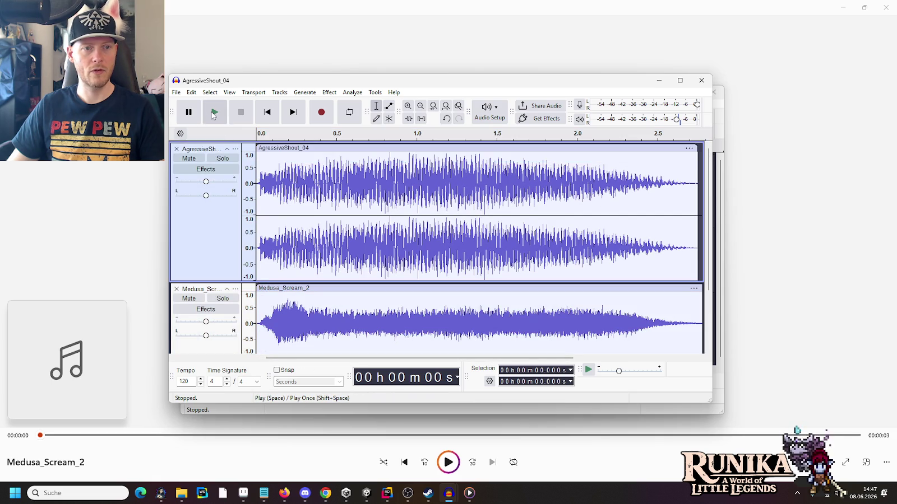